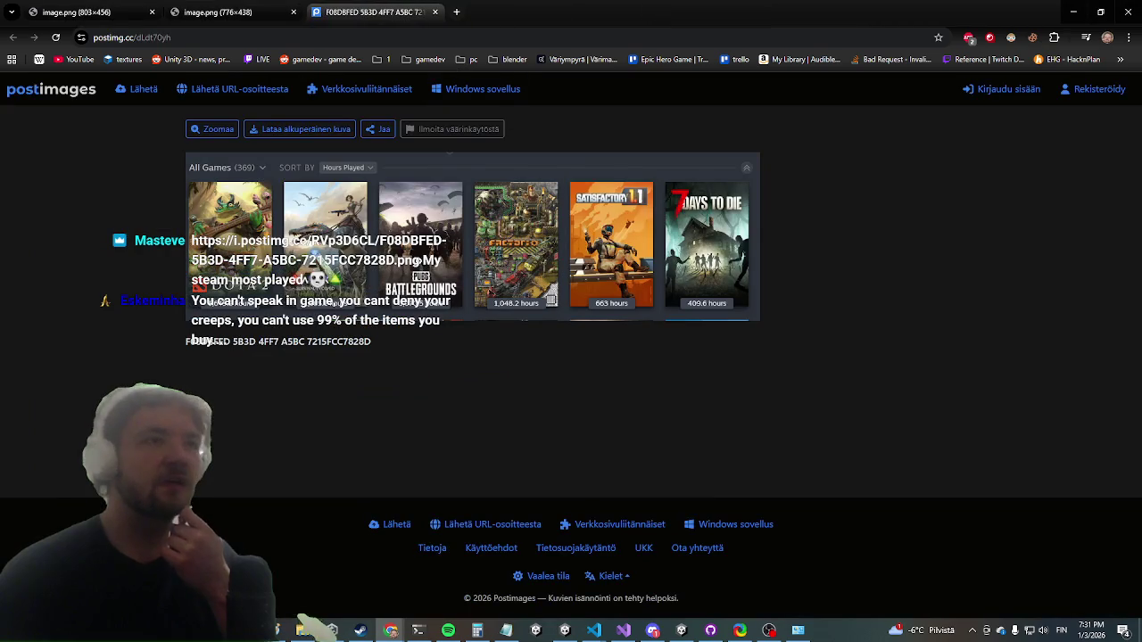
- Zoom the Postimages page to 200 % so the Steam library screenshot is readable
scroll(437, 268, up, 5)
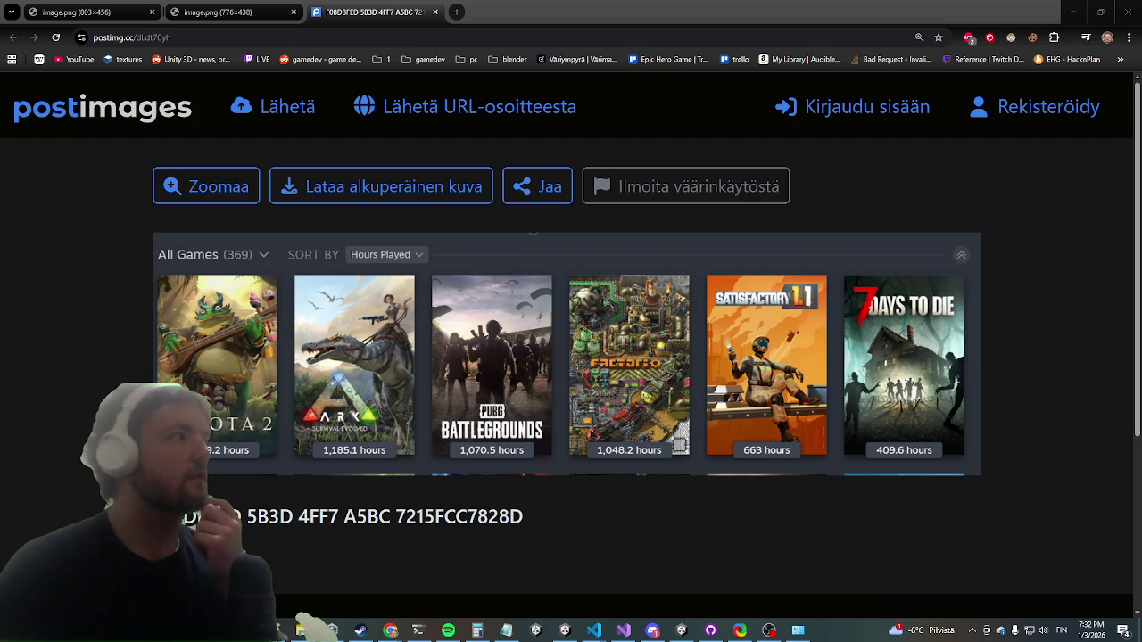
- Launch Steam, dismiss the Sulje promo dialog and friends list, and bring up the Library window
click(361, 629)
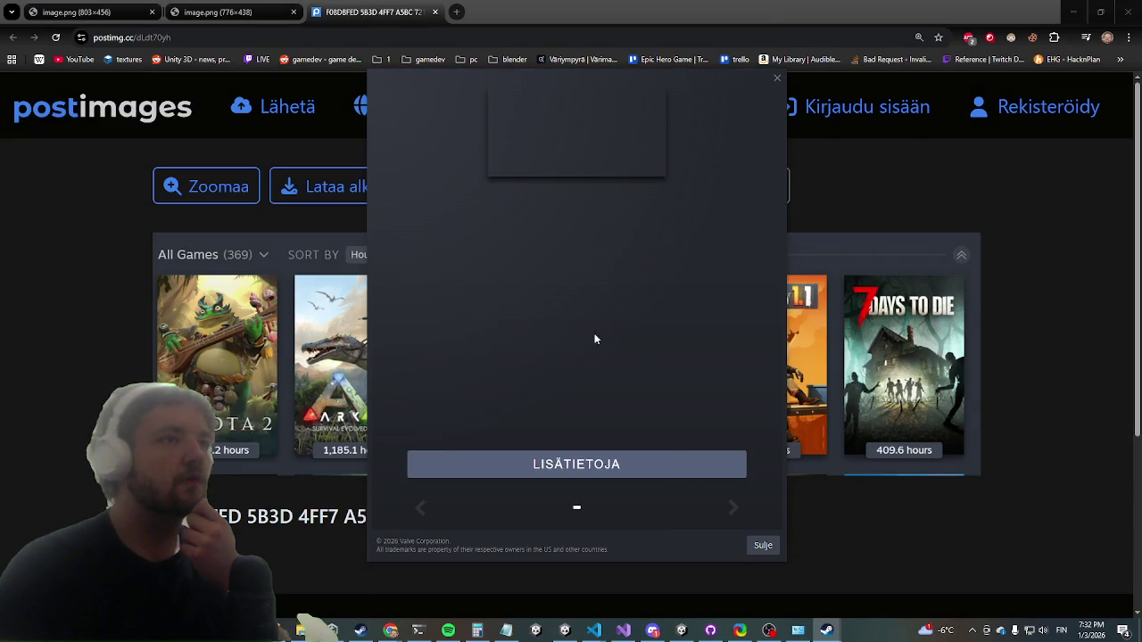
click(760, 546)
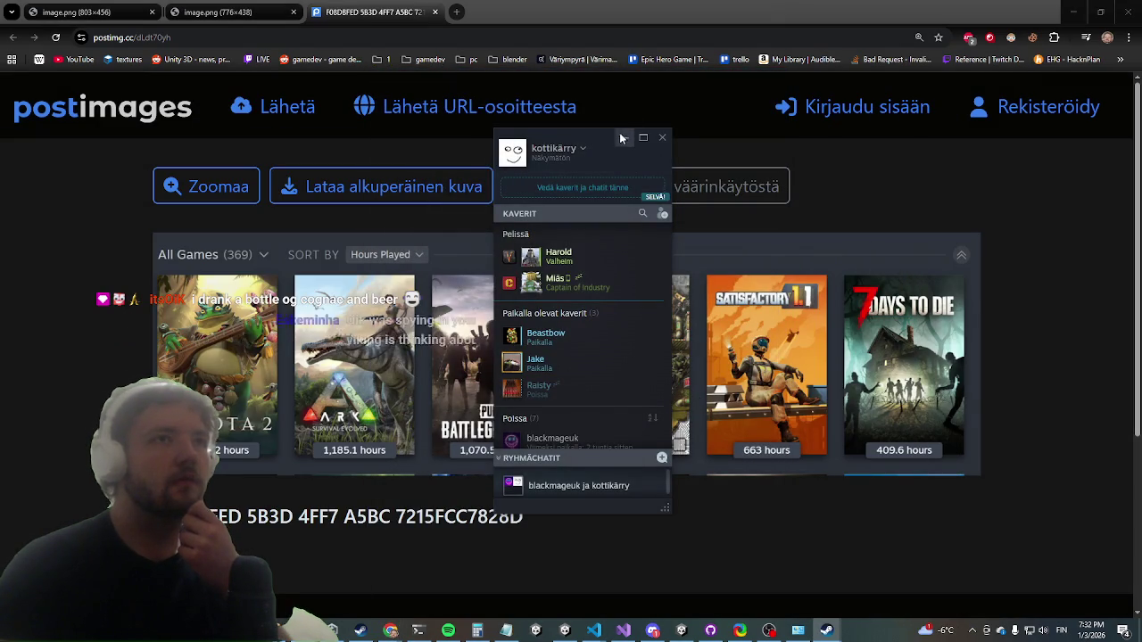
click(624, 138)
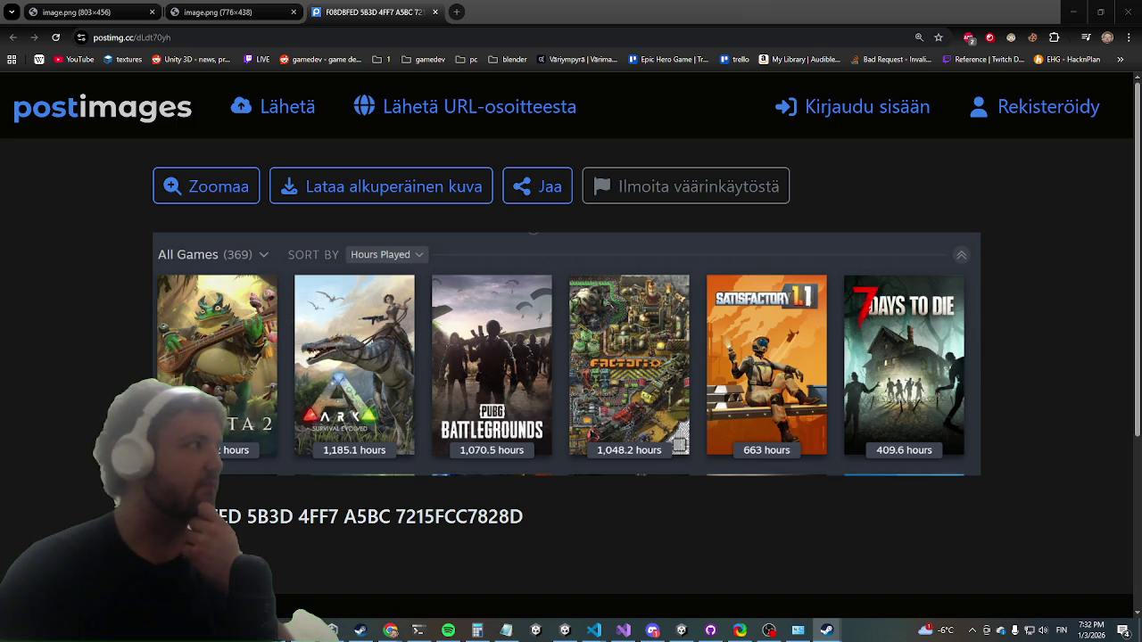
click(827, 630)
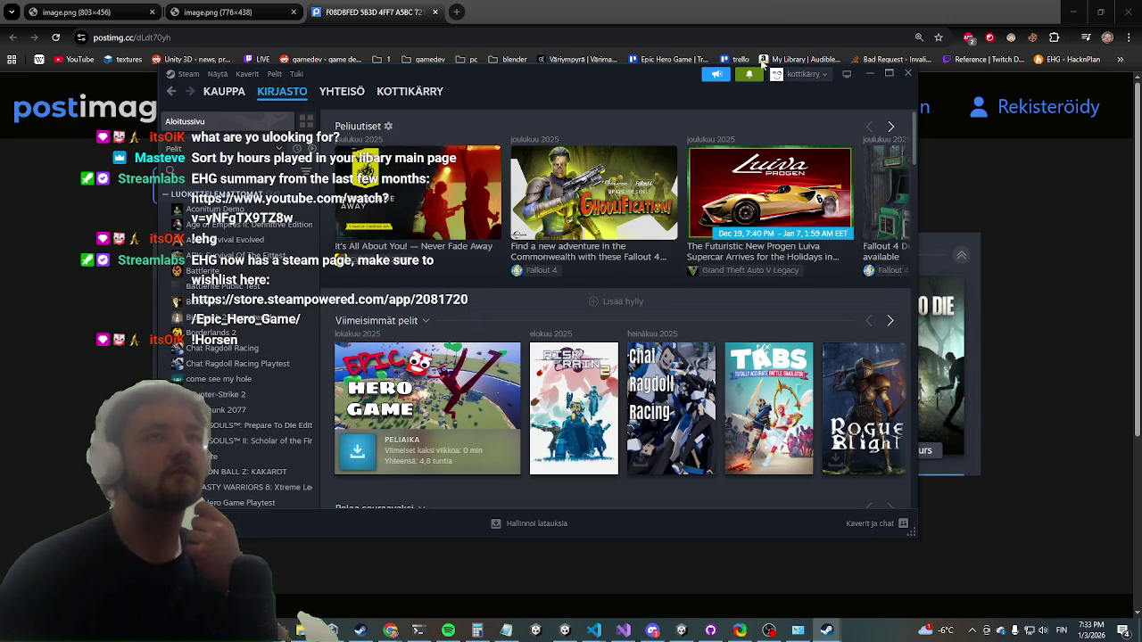
drag(578, 87, 561, 92)
key(alt+Tab)
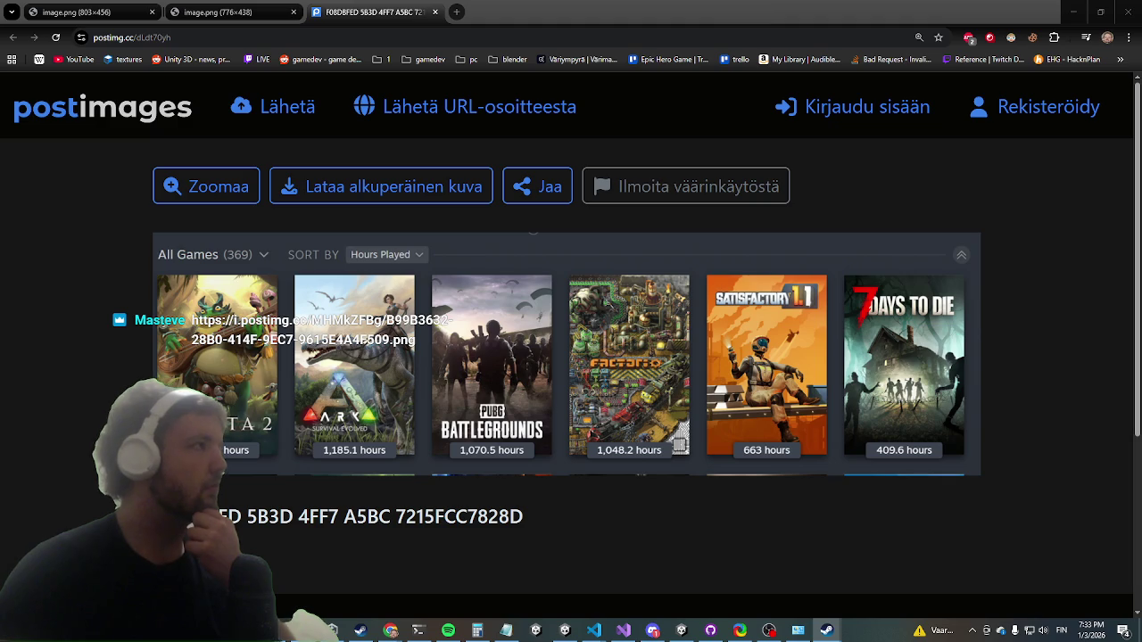
key(alt+Tab)
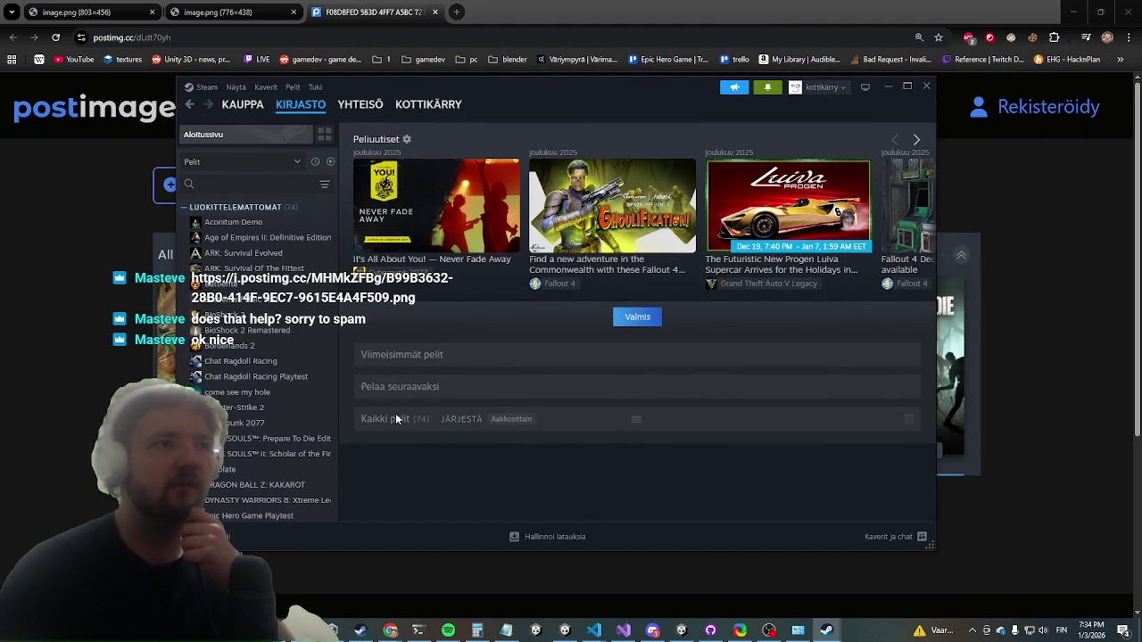
click(638, 322)
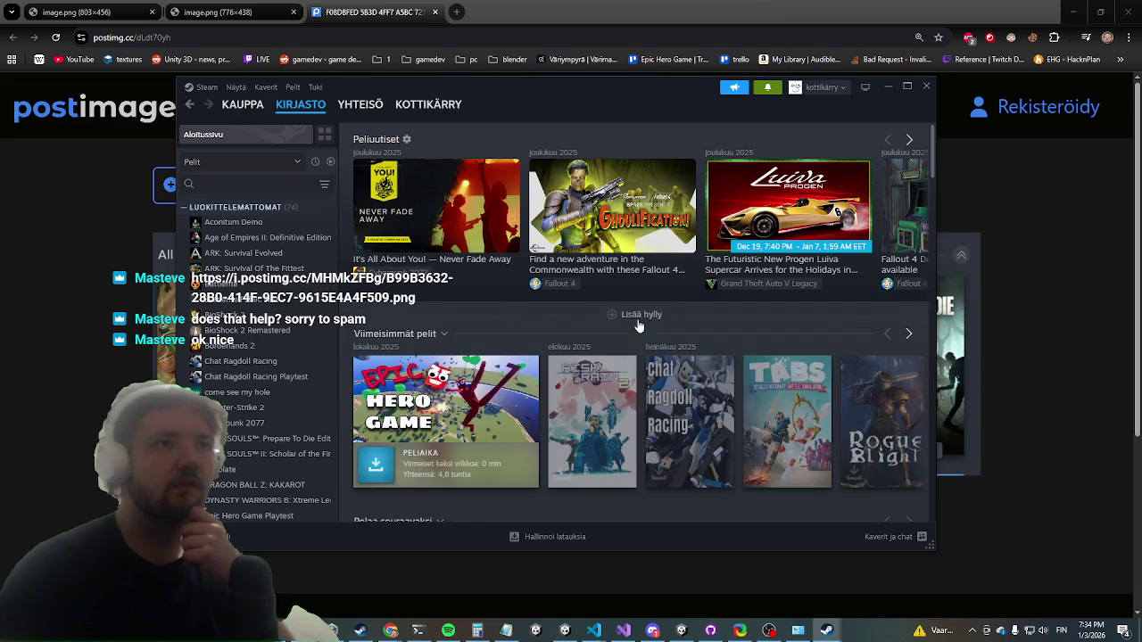
- Switch the library home to shelf-editing mode with Lisää hylly and browse the 74-game sidebar list
scroll(503, 375, down, 2)
scroll(503, 374, down, 2)
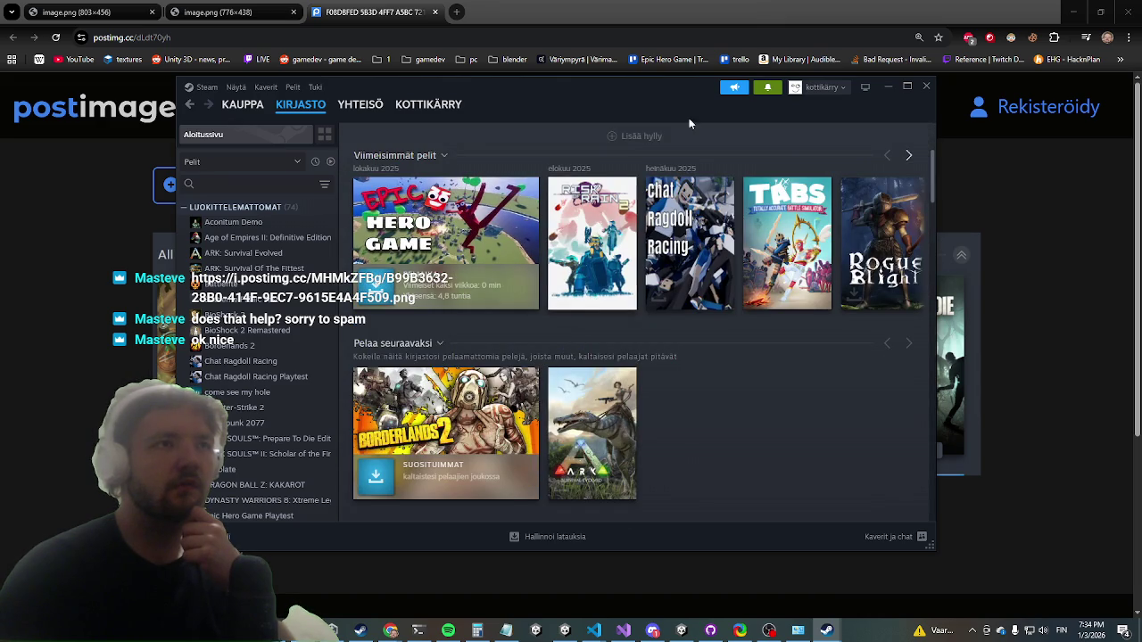
click(634, 156)
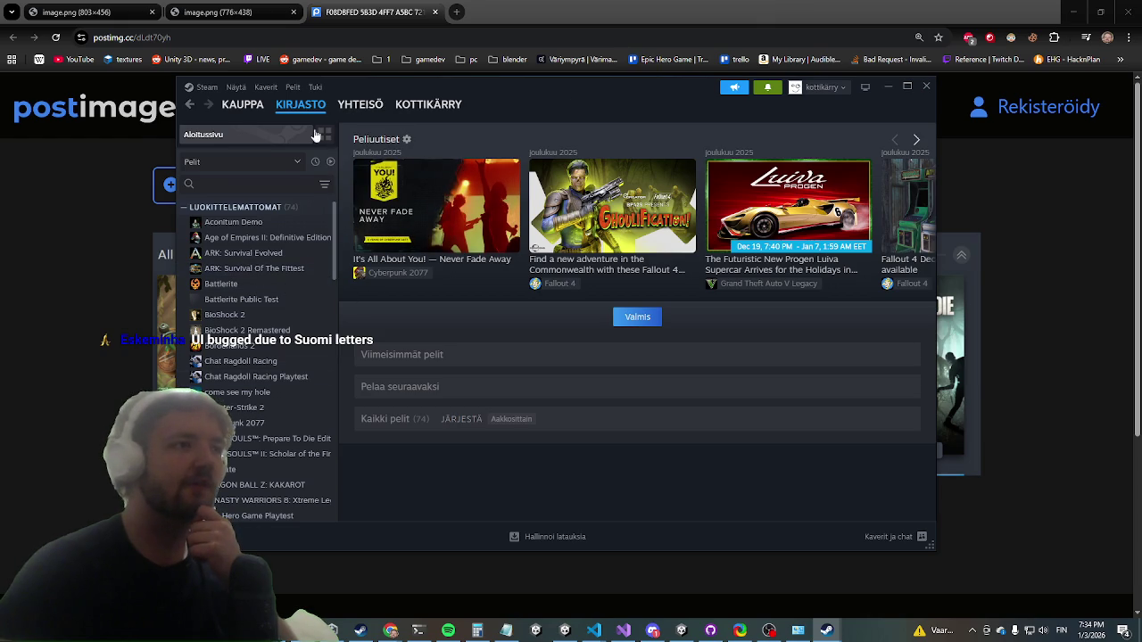
scroll(267, 286, down, 15)
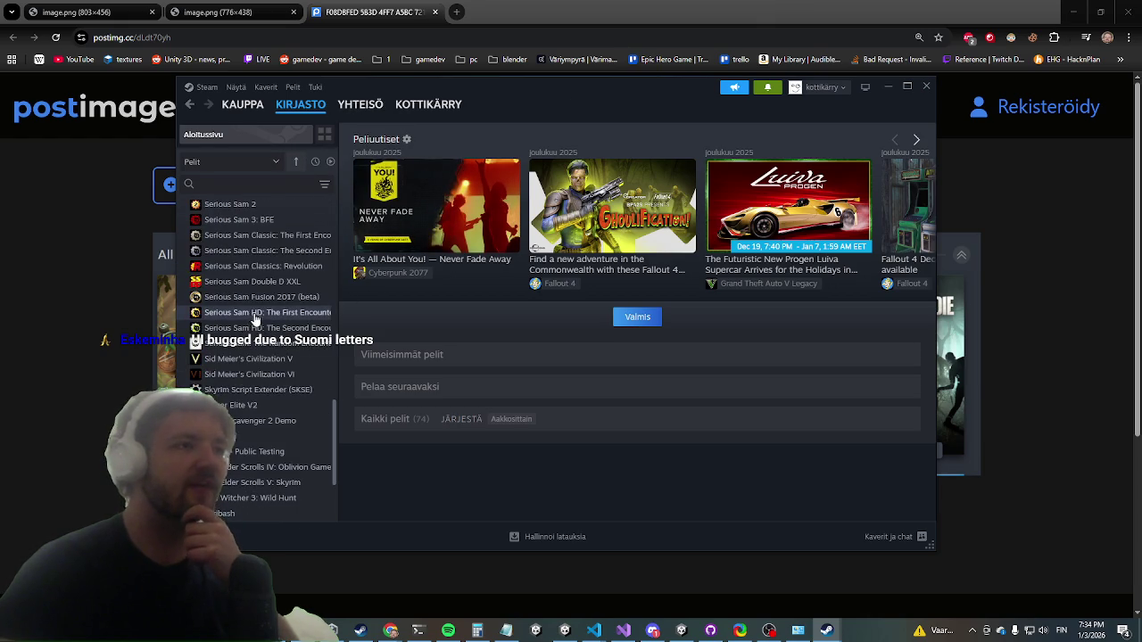
scroll(254, 321, up, 6)
scroll(252, 343, up, 8)
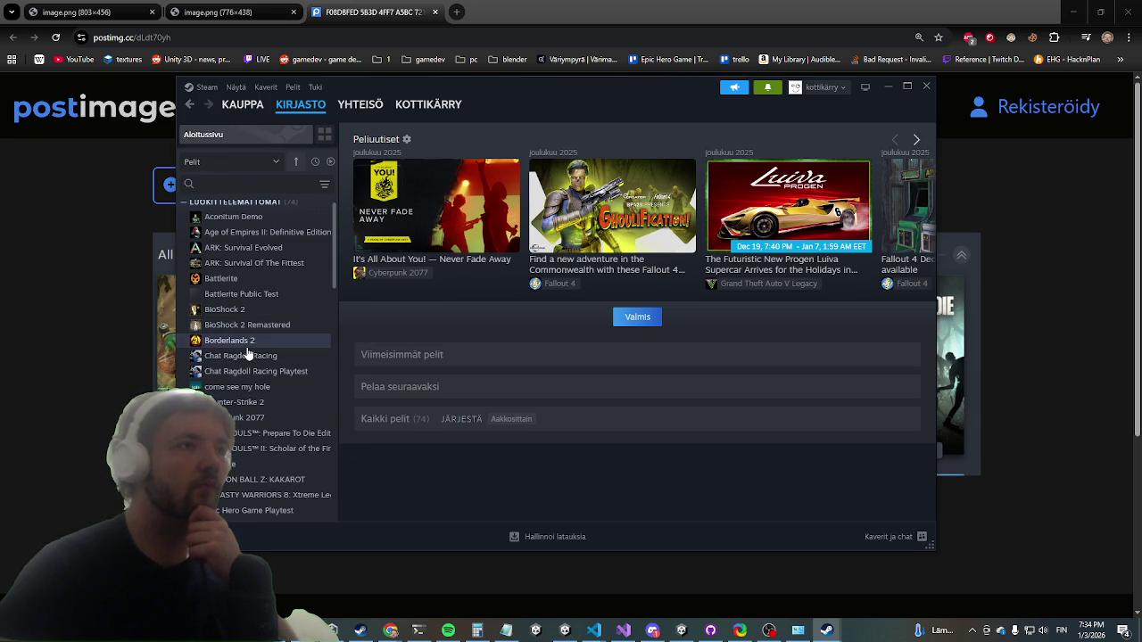
scroll(247, 353, down, 2)
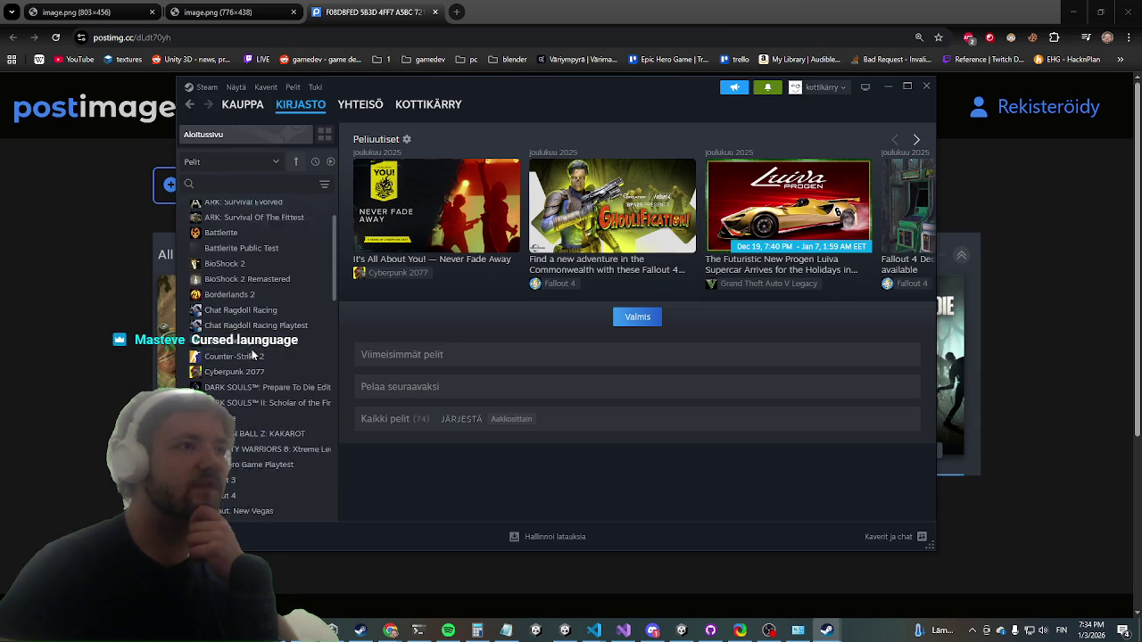
click(217, 183)
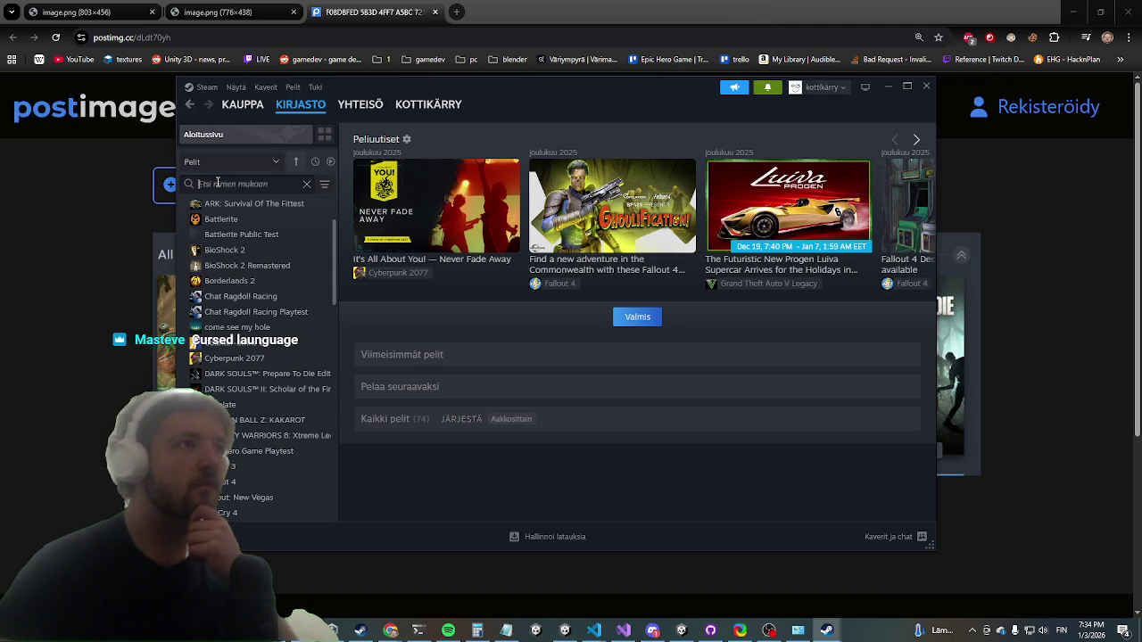
- Filter the library by 'ci' and open Sid Meier's Civilization V's page (651.4 hours)
text(ci)
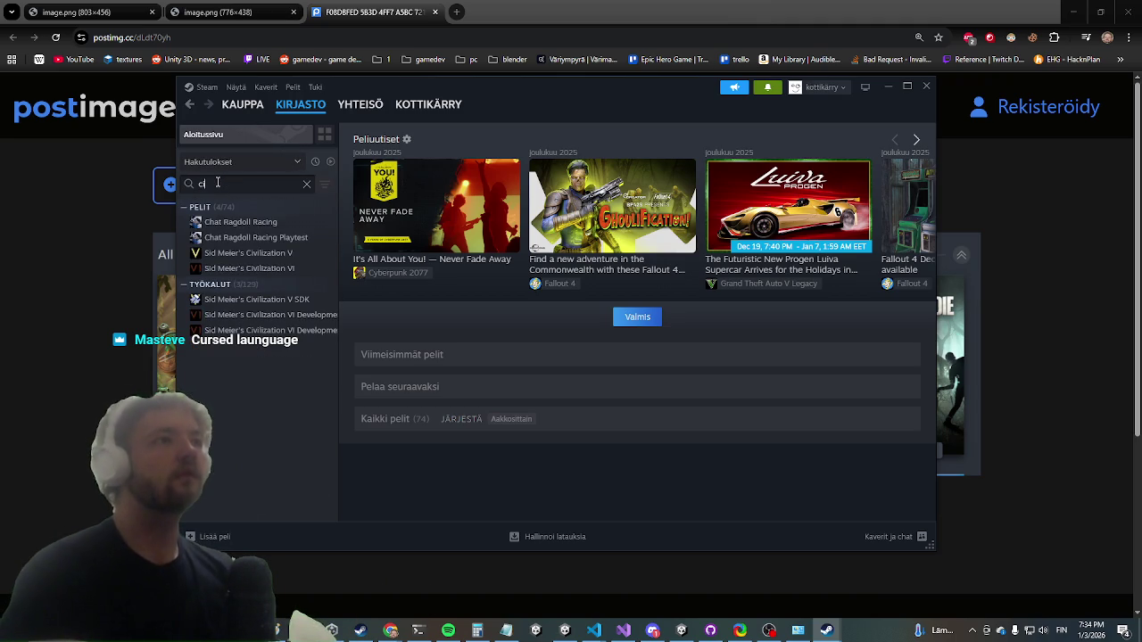
click(282, 255)
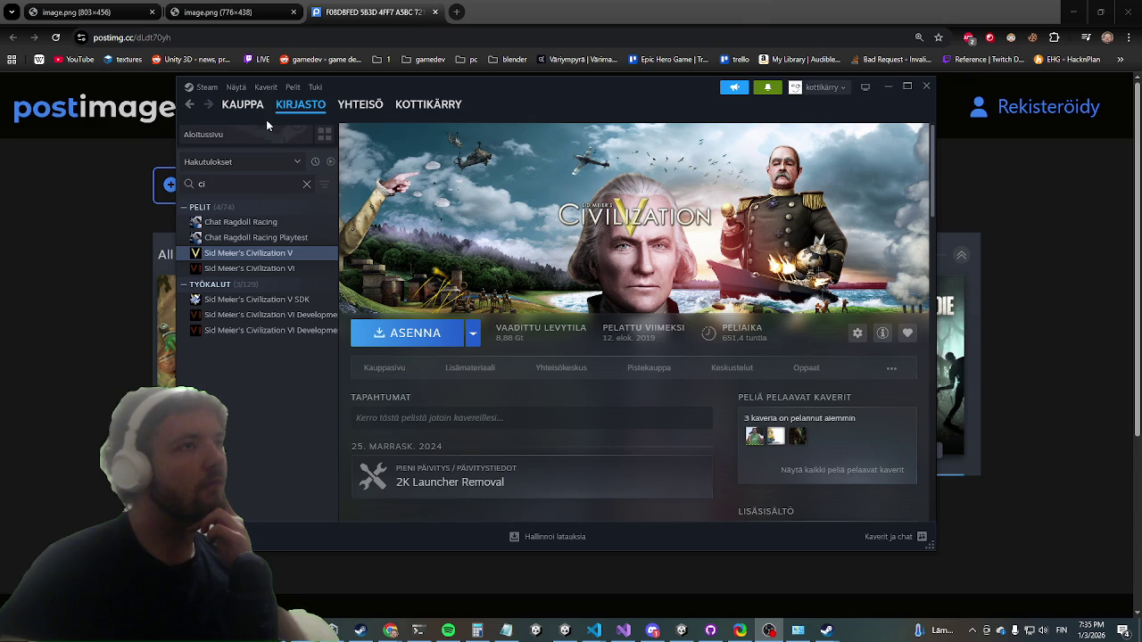
- Clear the filter, browse The Witcher 3: Wild Hunt page, then minimize Steam and close the image page
click(307, 186)
click(275, 190)
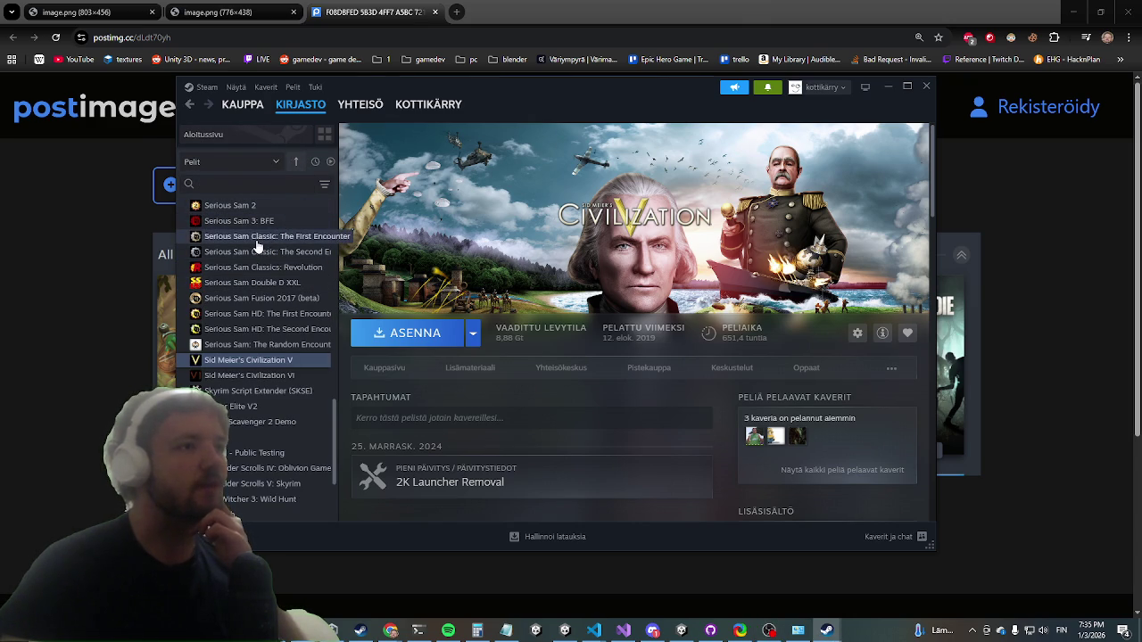
click(239, 500)
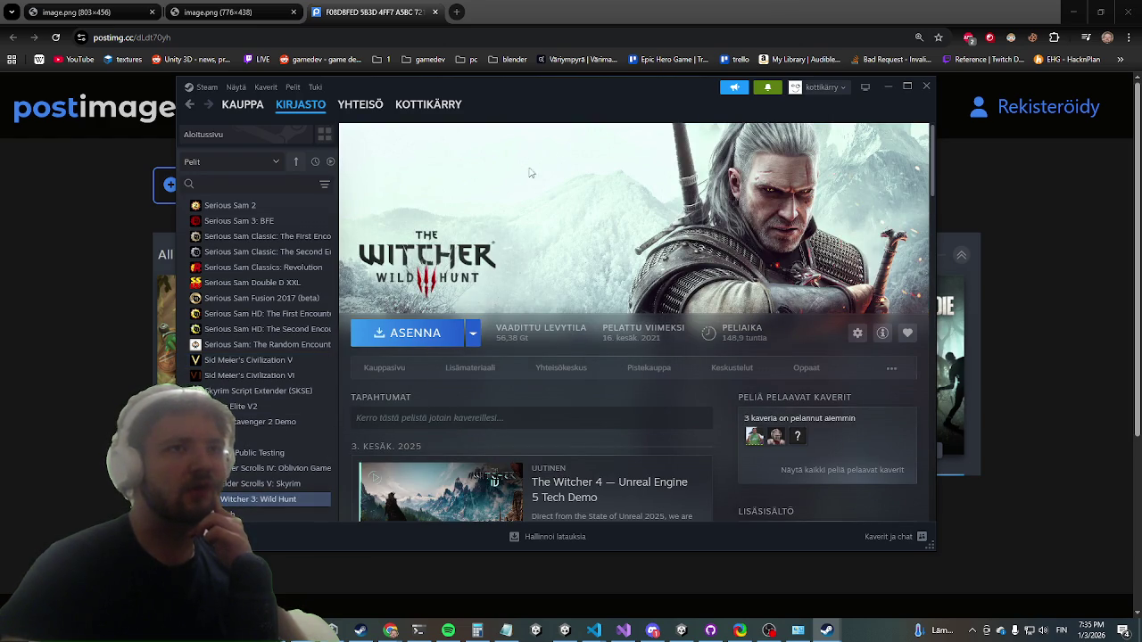
scroll(281, 313, down, 3)
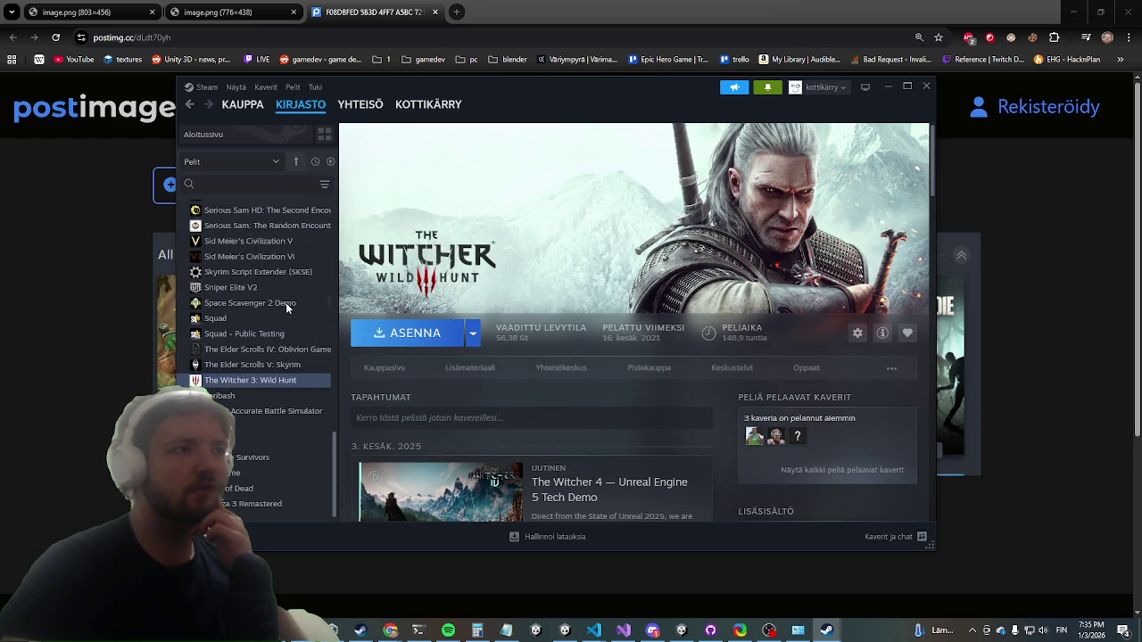
scroll(278, 339, up, 6)
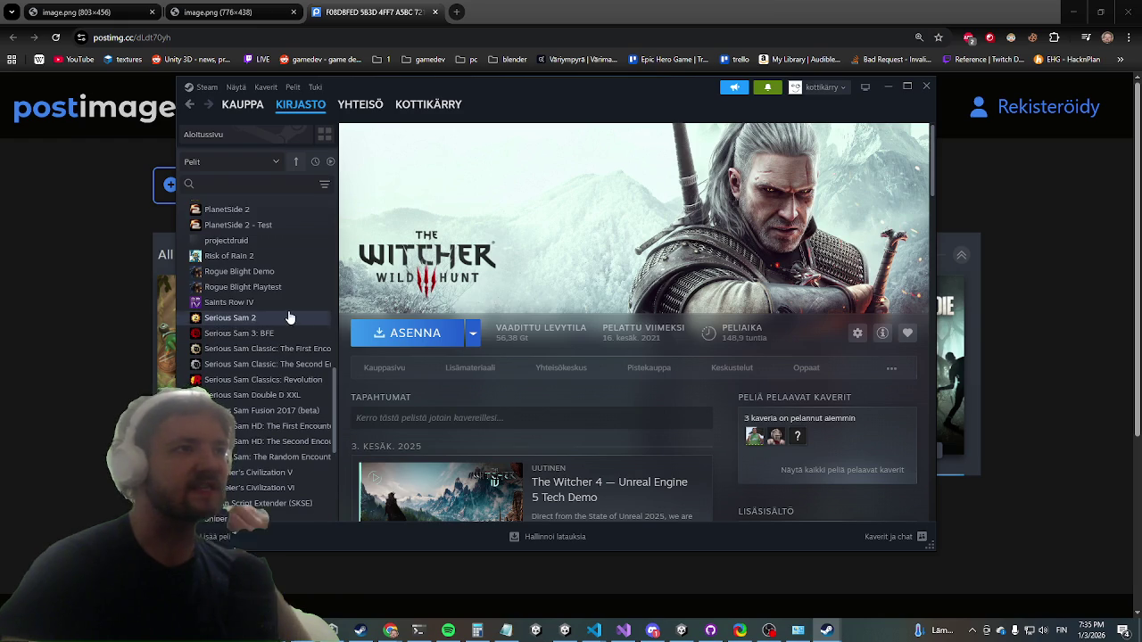
scroll(294, 312, up, 5)
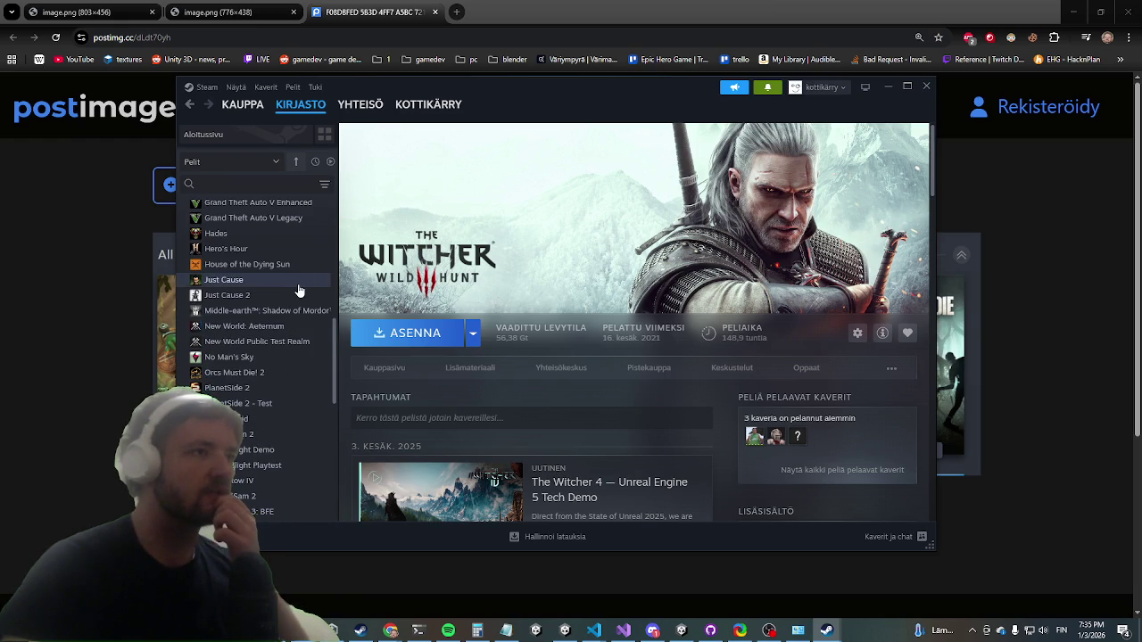
scroll(268, 357, up, 5)
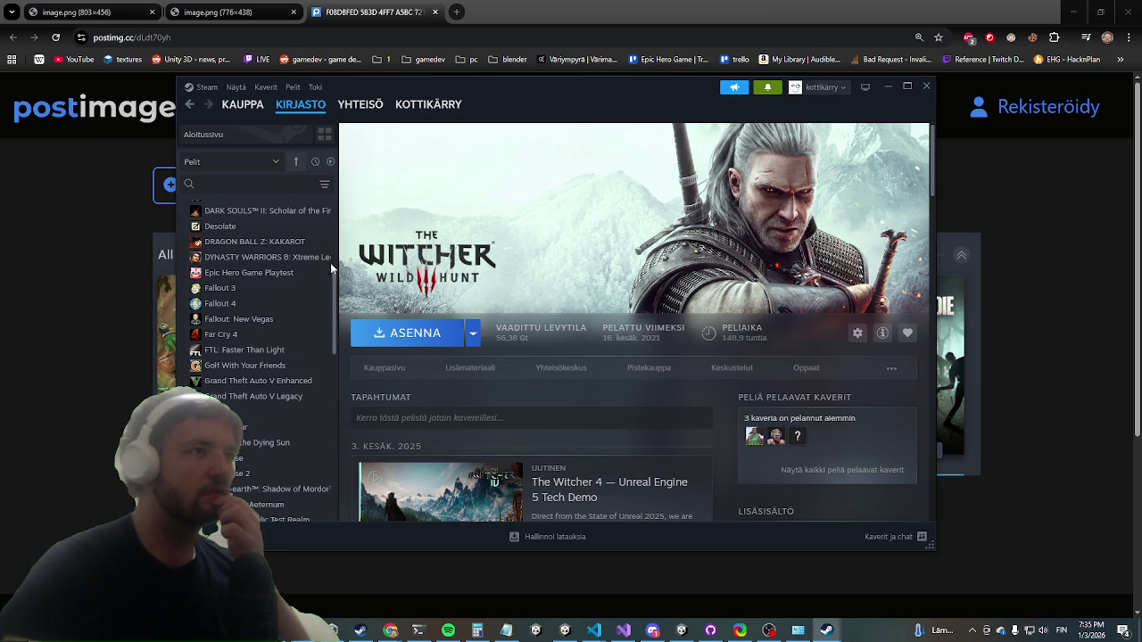
scroll(282, 299, up, 6)
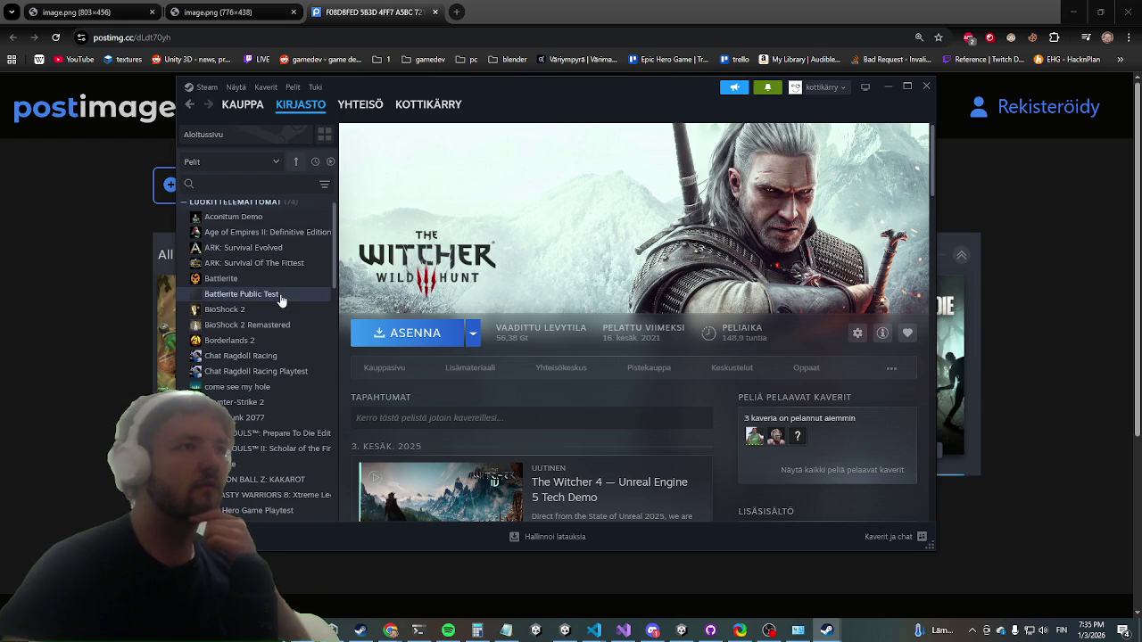
scroll(280, 300, up, 1)
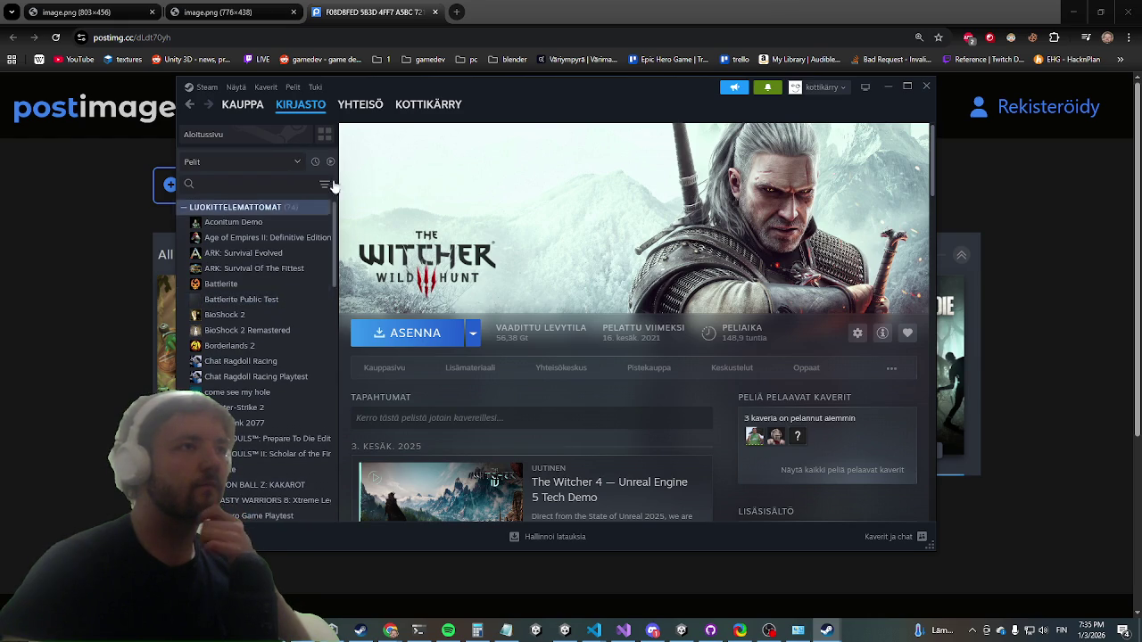
click(882, 87)
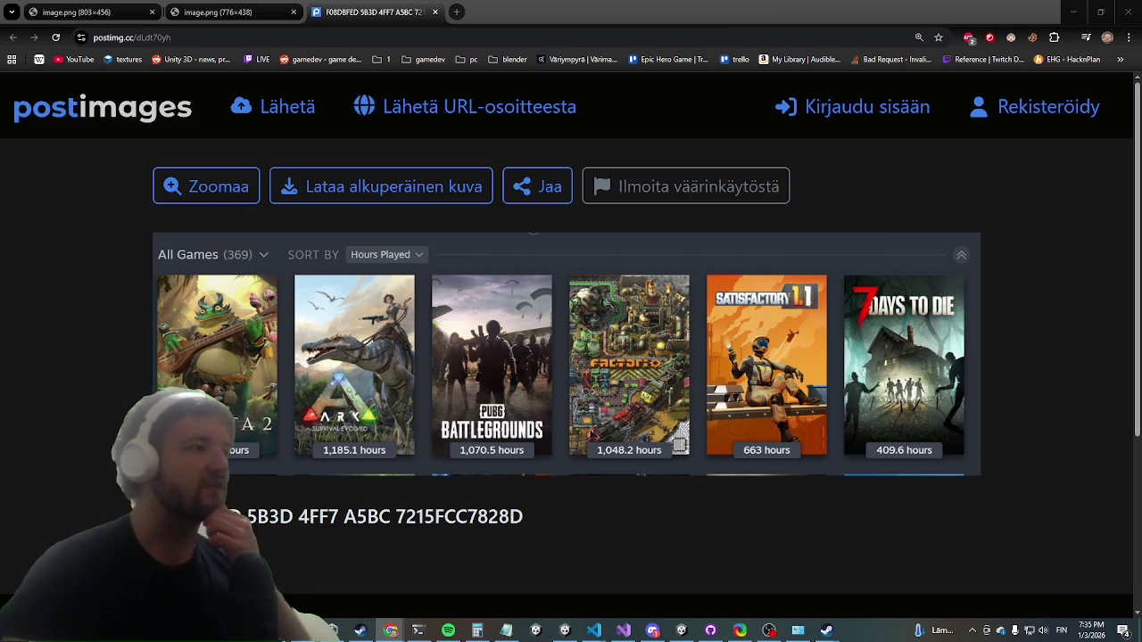
click(1127, 12)
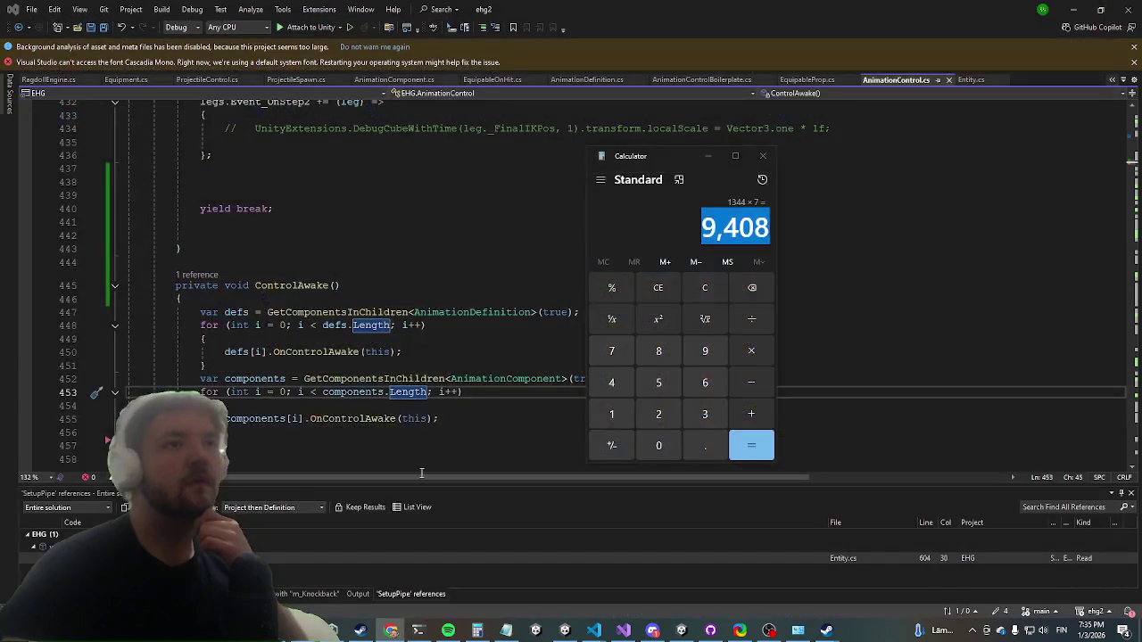
- Close the calculator and switch back to the running Unity game's Settings screen
click(767, 160)
key(alt+Tab)
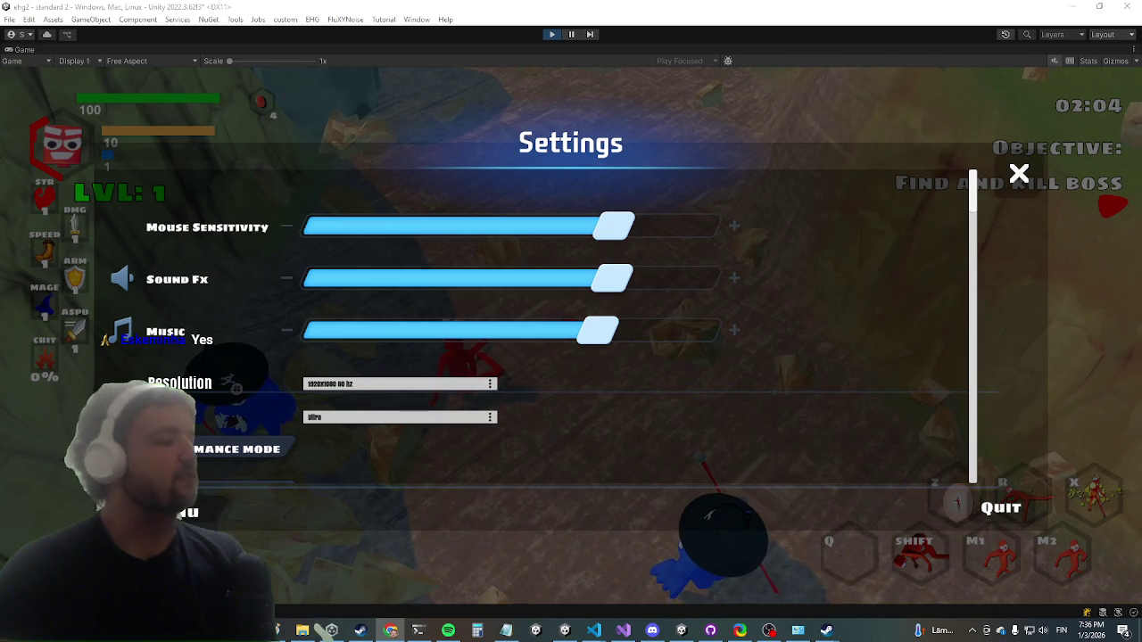
- Minimize Visual Studio, refocus the game and close its Settings menu to resume play
key(alt+Tab)
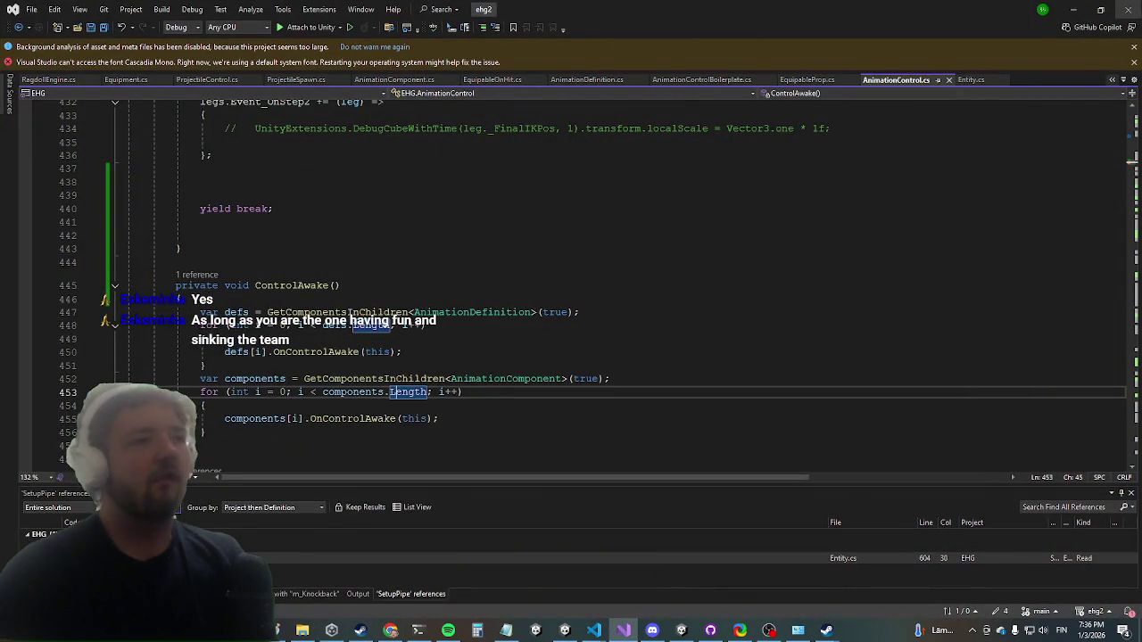
click(1071, 13)
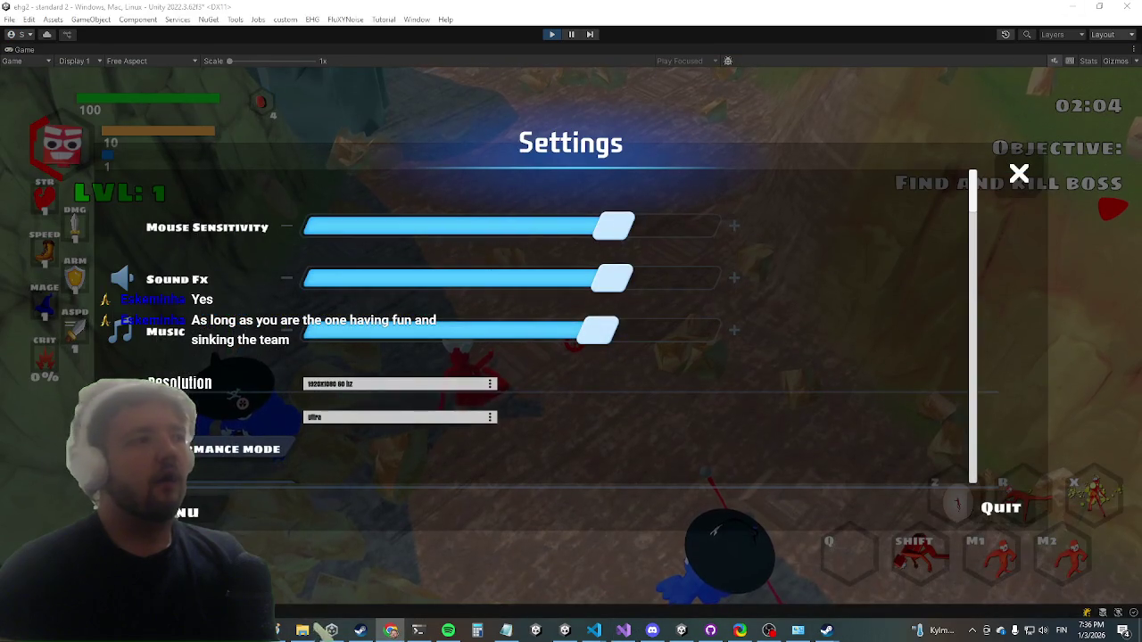
click(600, 298)
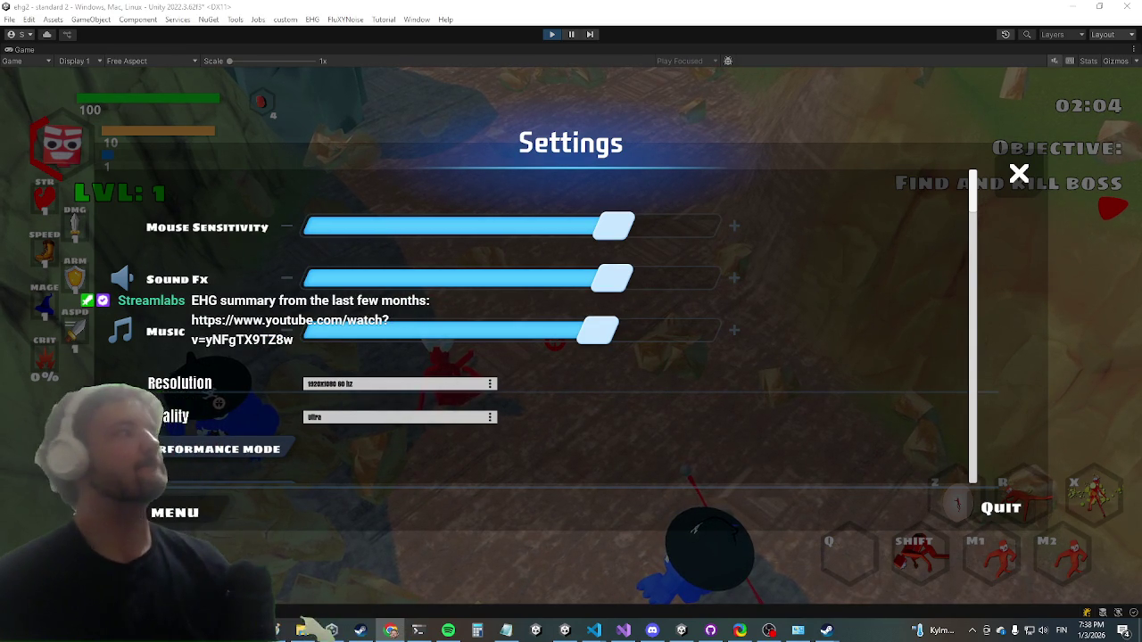
key(Escape)
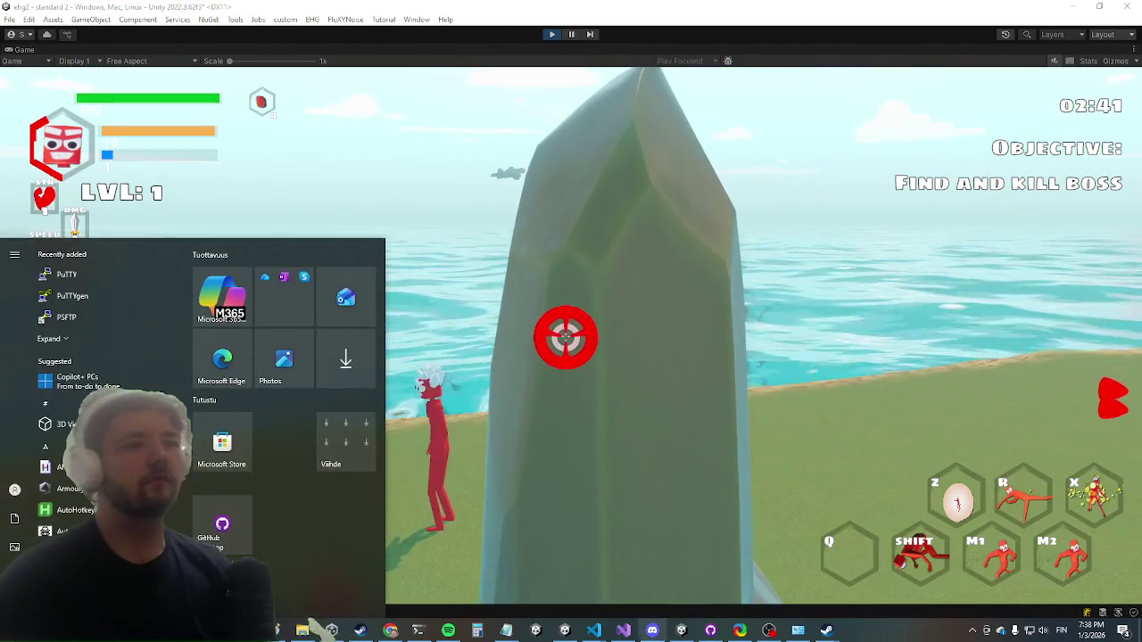
- Switch to Visual Studio and run a Ctrl+T code search for 'terain_loader'
key(alt+Tab)
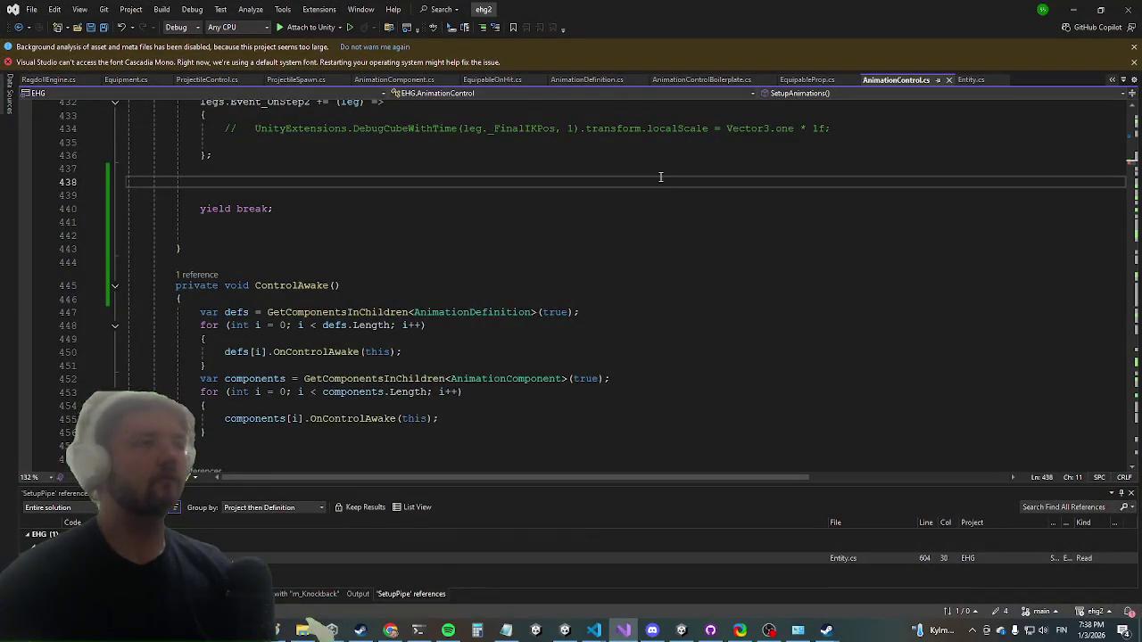
key(ctrl+t)
text(te)
text(rrain)
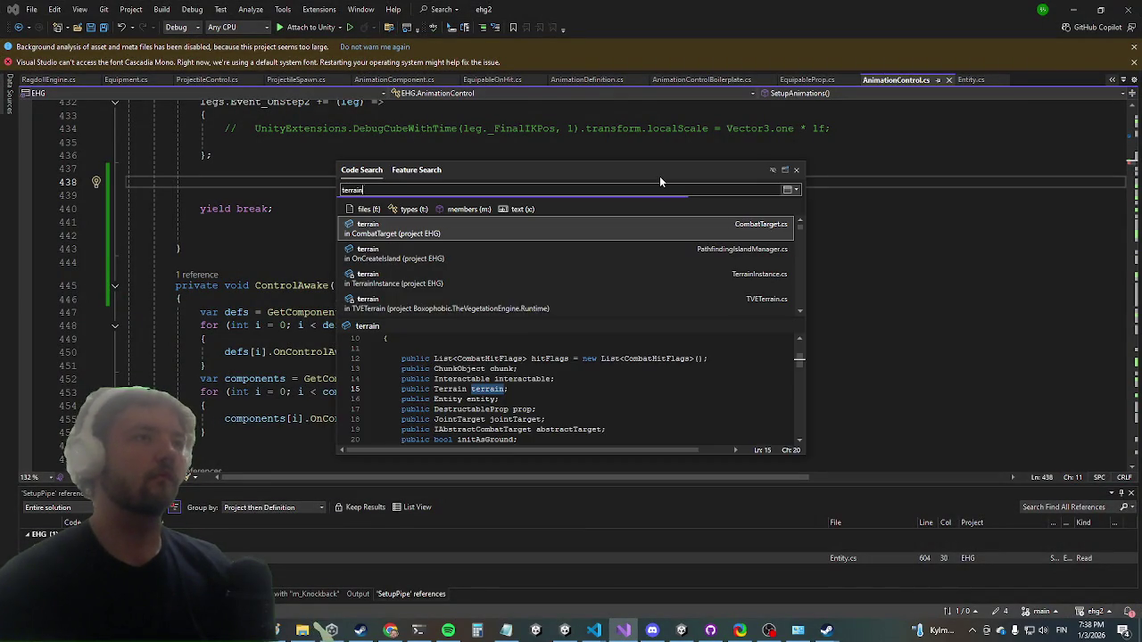
text(_loader)
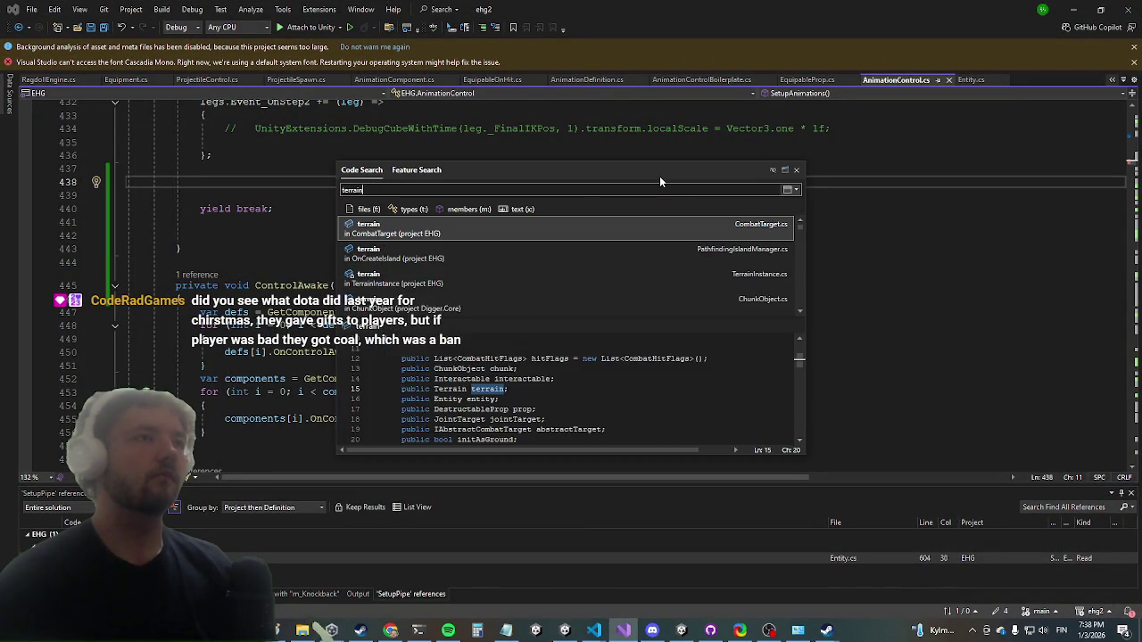
- Open TerrainLoader.cs and remove the /* */ comment markers around the terrain grid loop
key(Return)
key(Down)
key(Down)
key(Down)
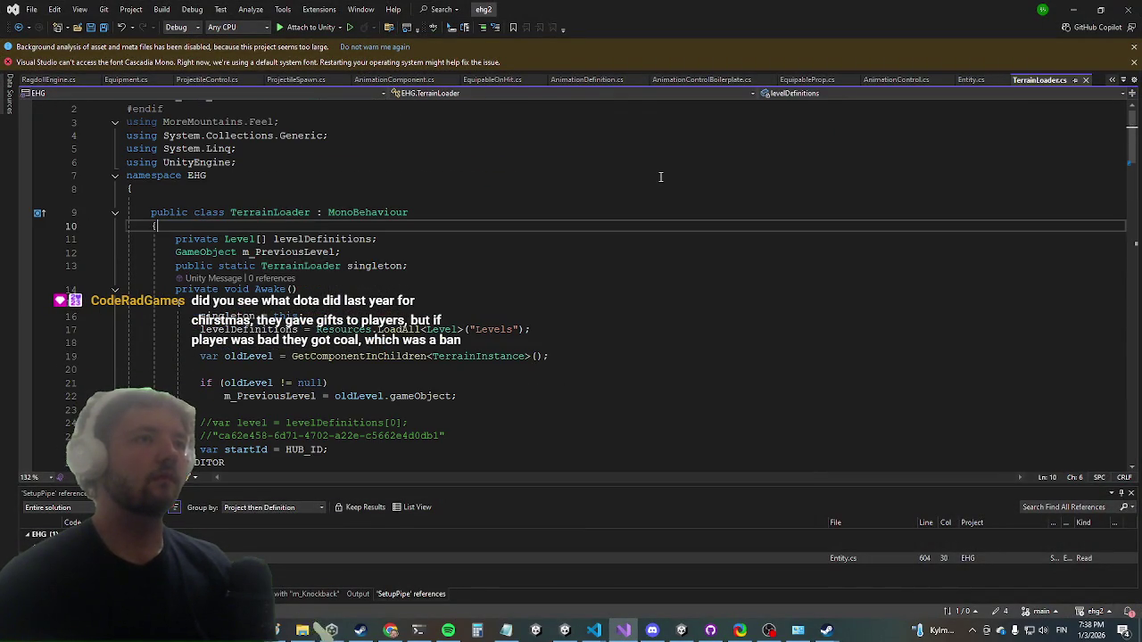
key(Down)
key(Down)
key(Down)
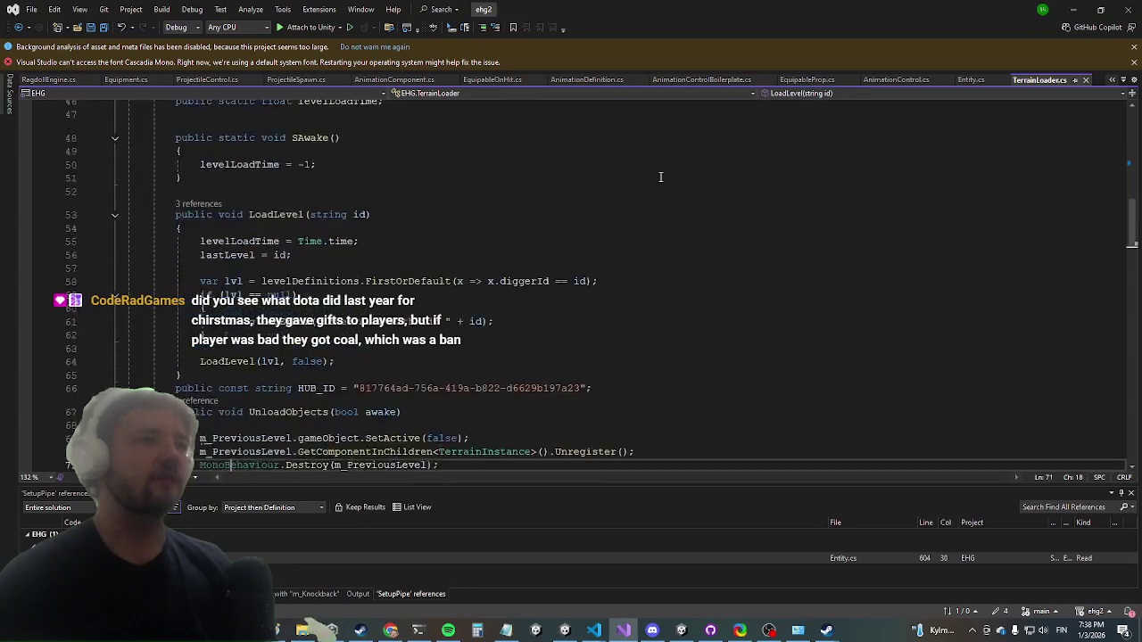
key(Down)
key(Down)
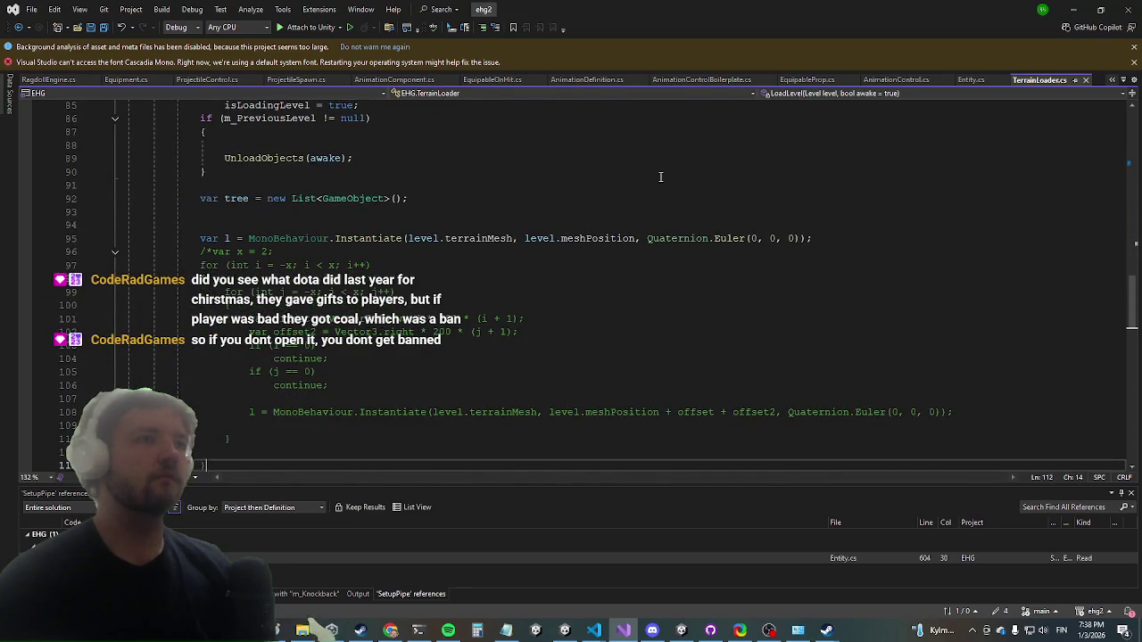
text(*/)
key(Up)
key(Up)
key(Up)
key(Up)
key(BackSpace)
key(BackSpace)
key(Down)
key(Down)
key(Down)
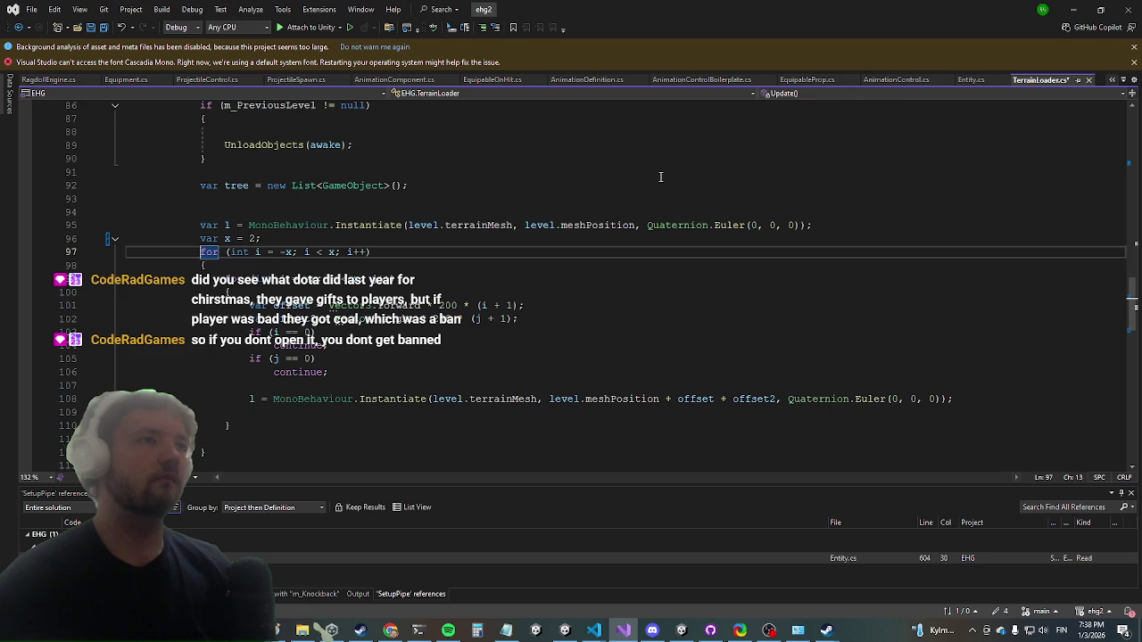
- Add a spacing variable dst = 300 above the offsets and replace the hard-coded 200 values
key(Up)
key(Up)
key(Up)
key(Up)
key(Home)
key(Return)
key(Up)
text(var list = 300;)
key(Down)
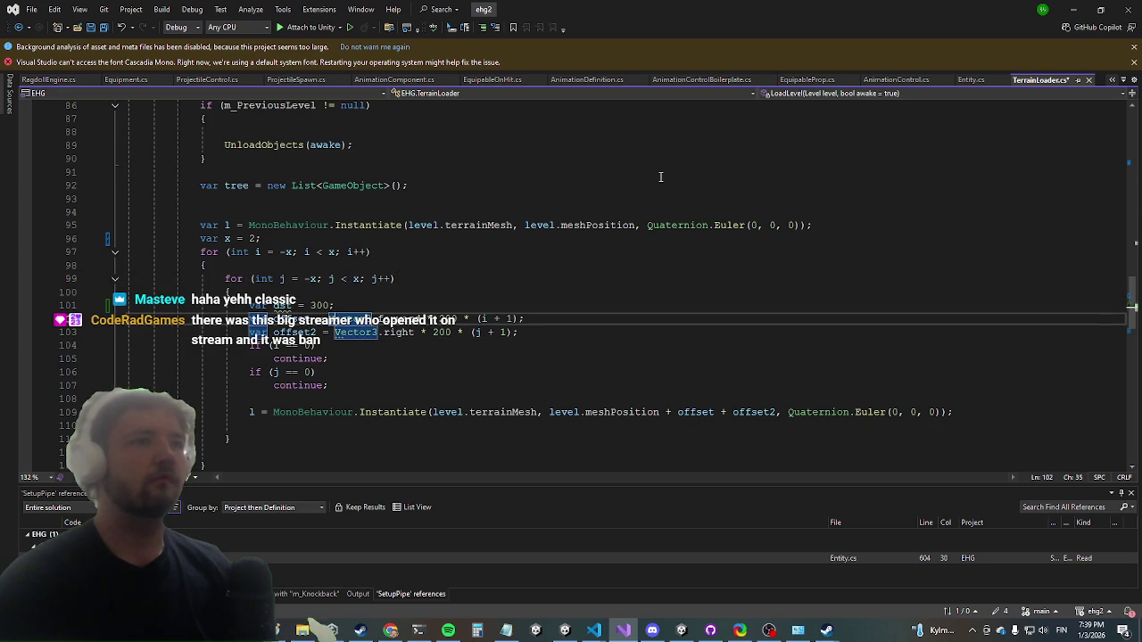
key(ctrl+Right)
key(ctrl+Right)
key(ctrl+Right)
key(BackSpace)
key(BackSpace)
text(0)
key(Down)
key(BackSpace)
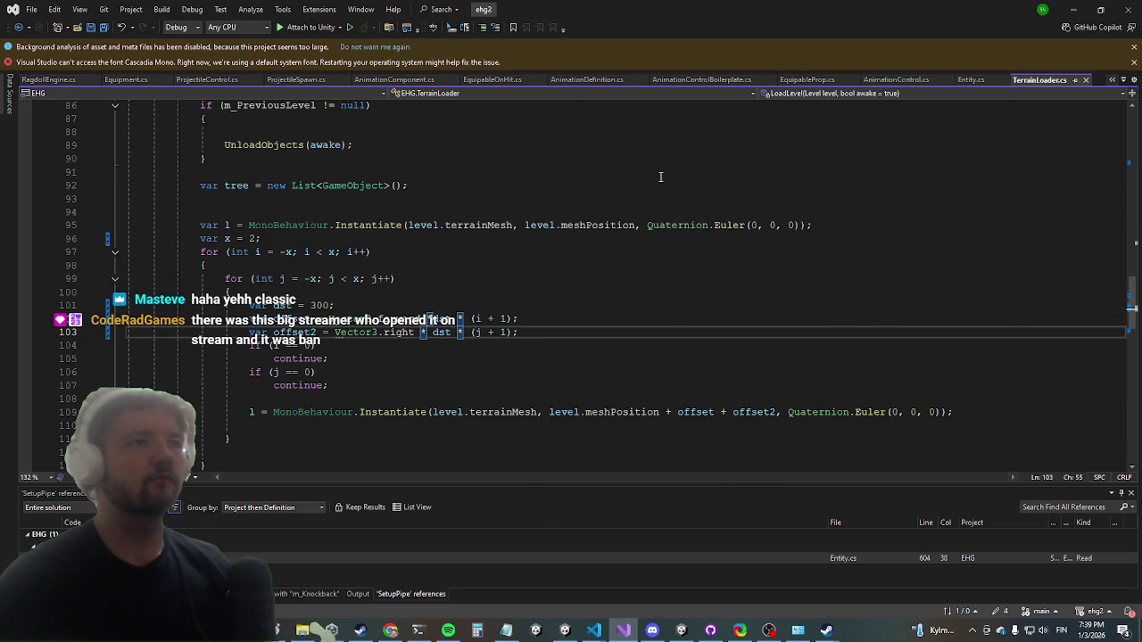
key(alt+Tab)
key(Escape)
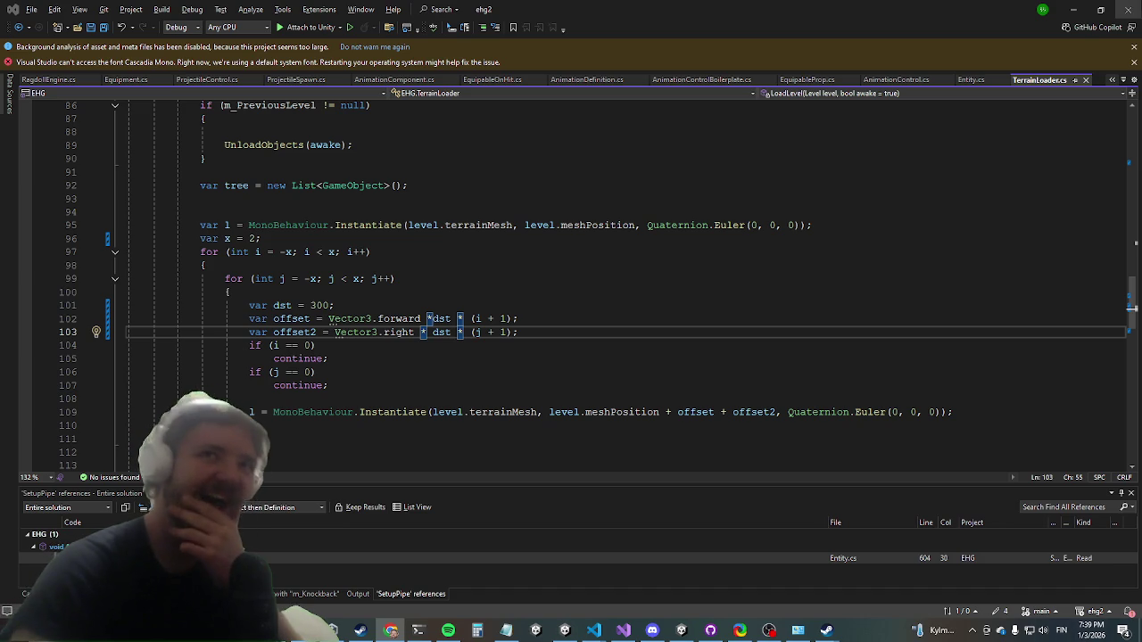
- Minimize Visual Studio to reveal the Unity editor running in Play mode
click(1075, 10)
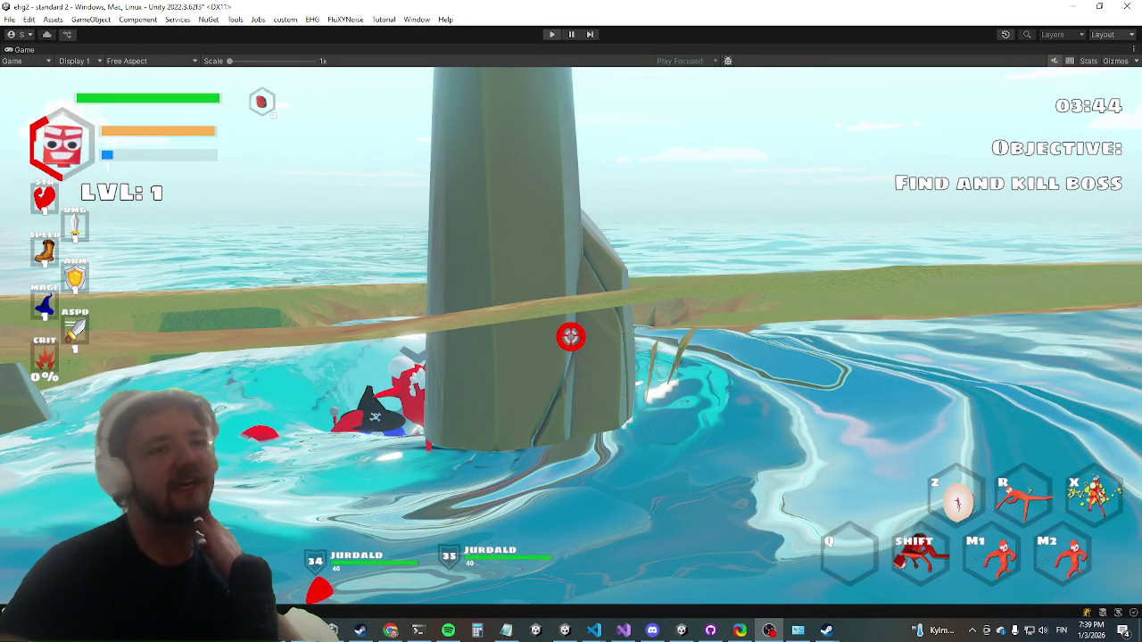
- Exit Play mode so the editor can recompile the edited TerrainLoader.cs
key(ctrl+p)
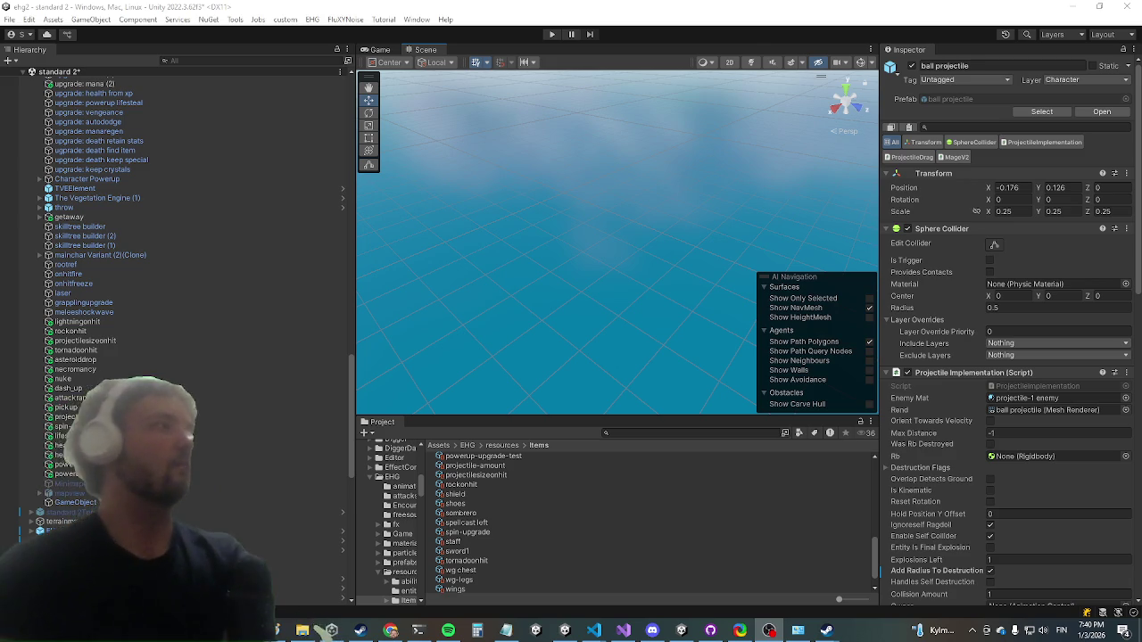
click(560, 34)
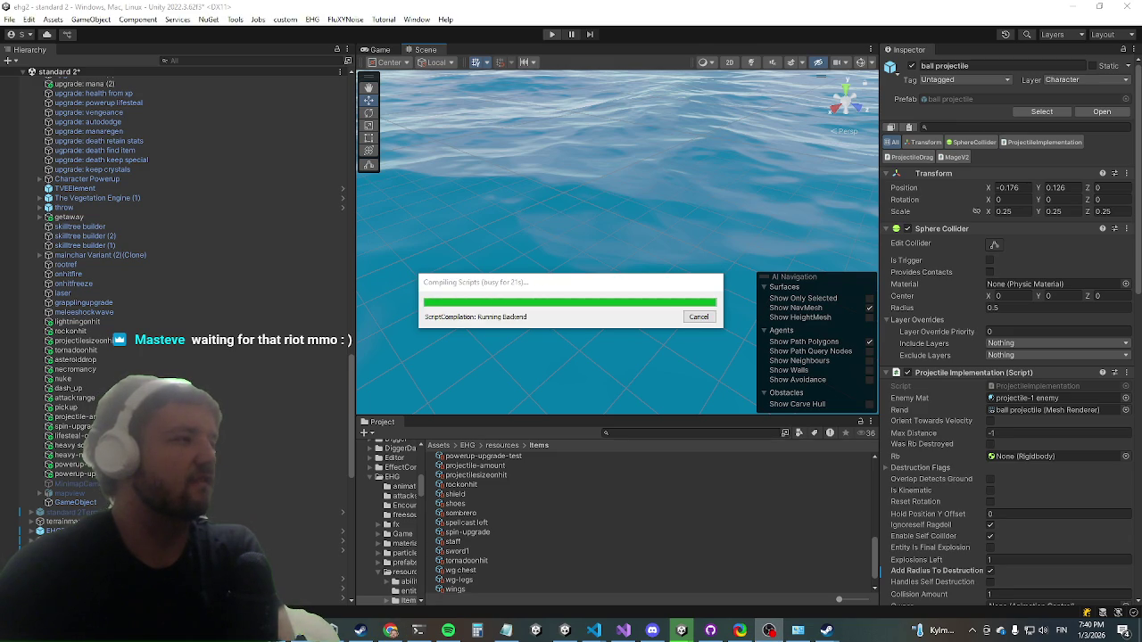
- Enter Play mode after the recompile and maximize the Game view
key(ctrl+p)
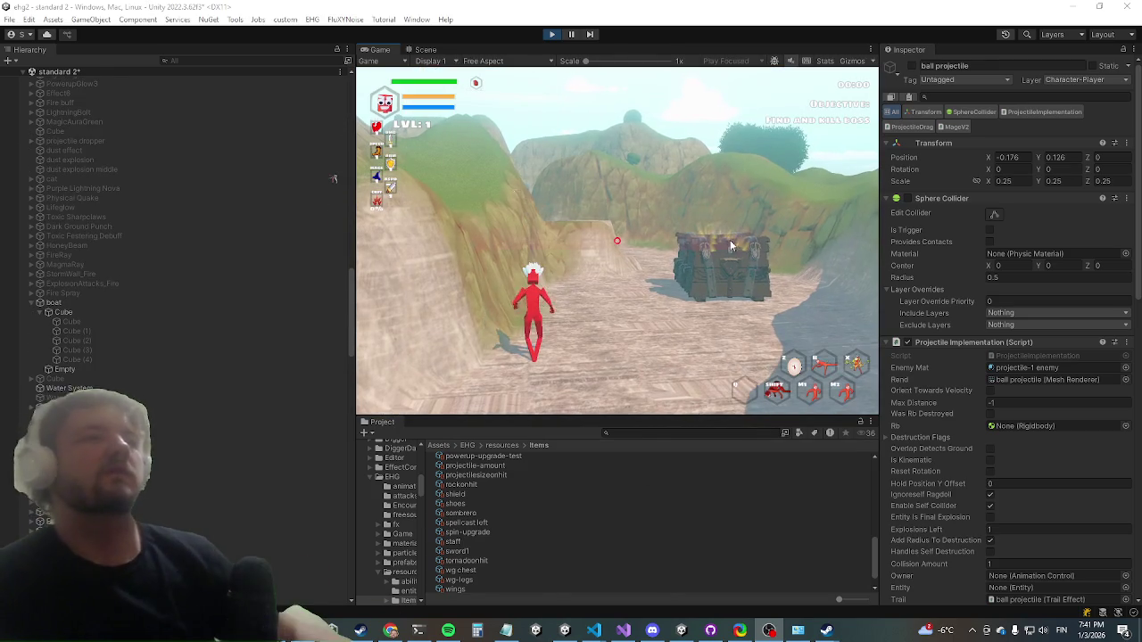
key(shift+space)
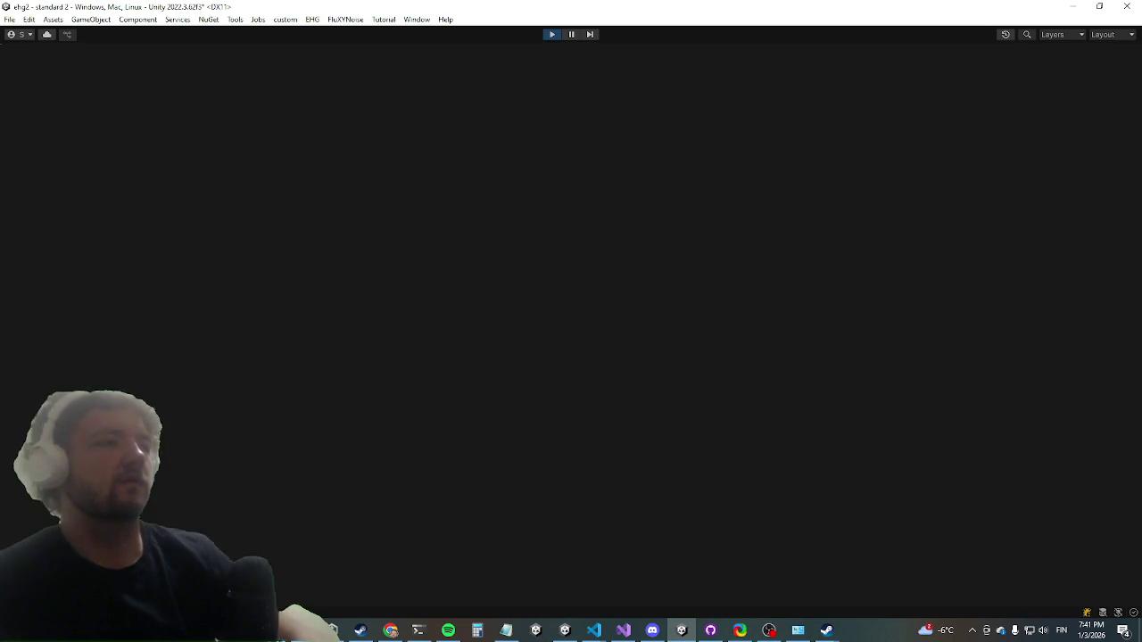
- Run the character past the chest, up the grassy ridge and dash up the cliff
key(w)
key(d)
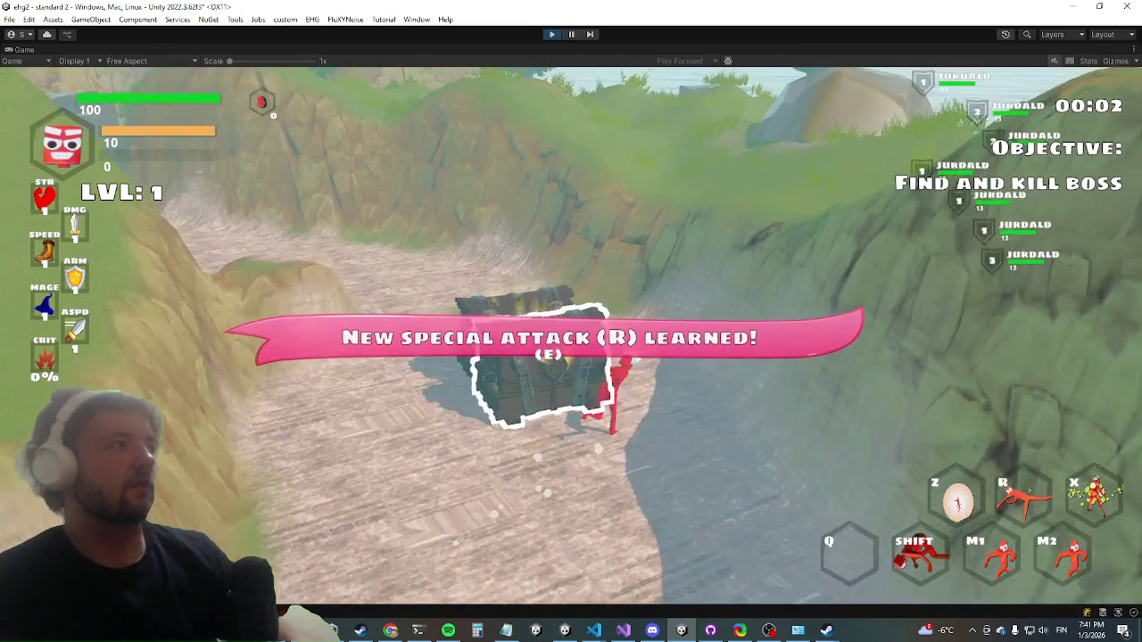
key(a)
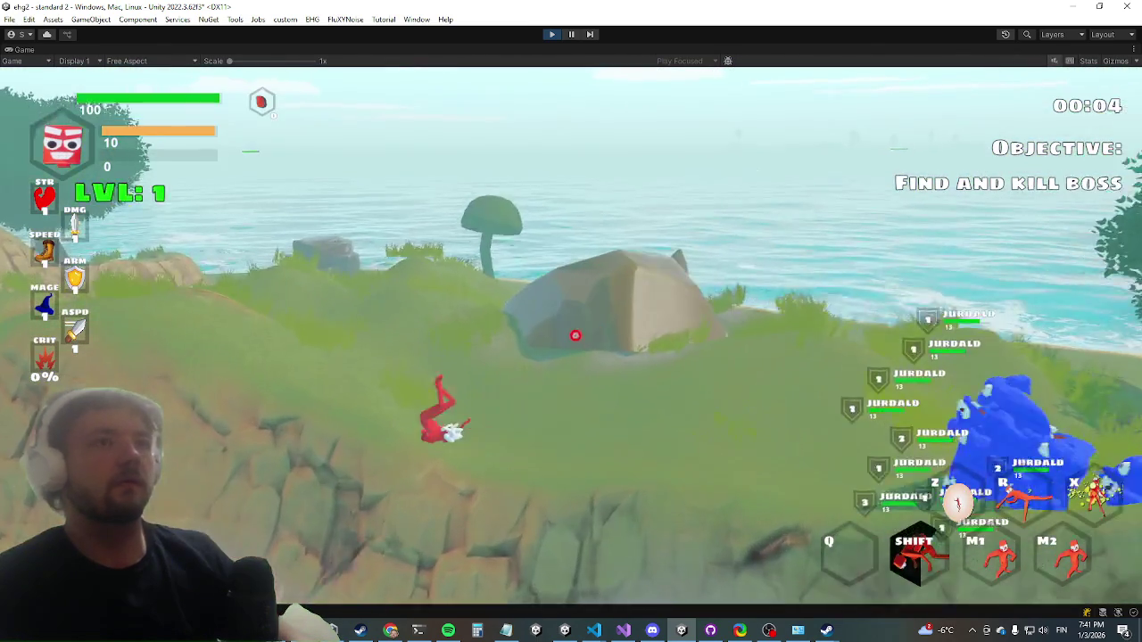
key(w)
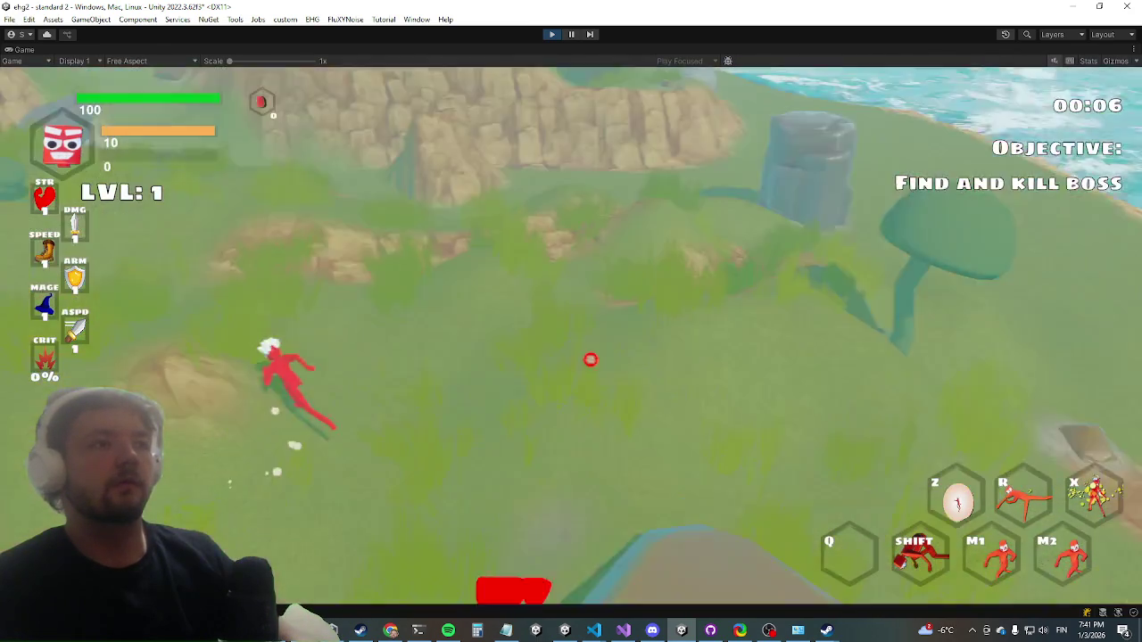
key(w)
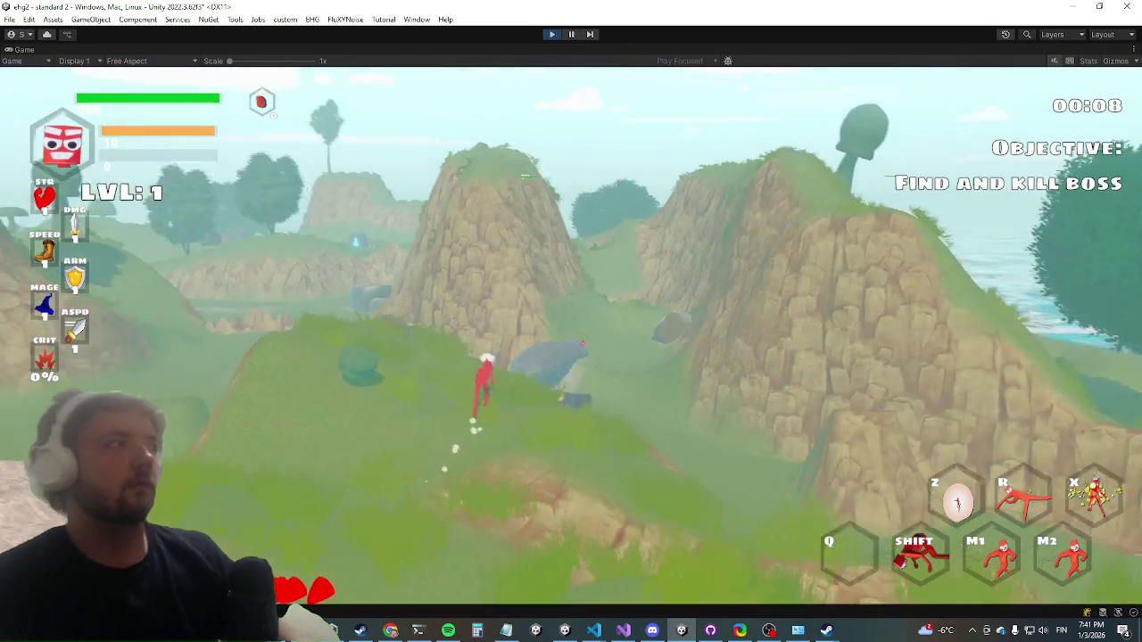
key(w)
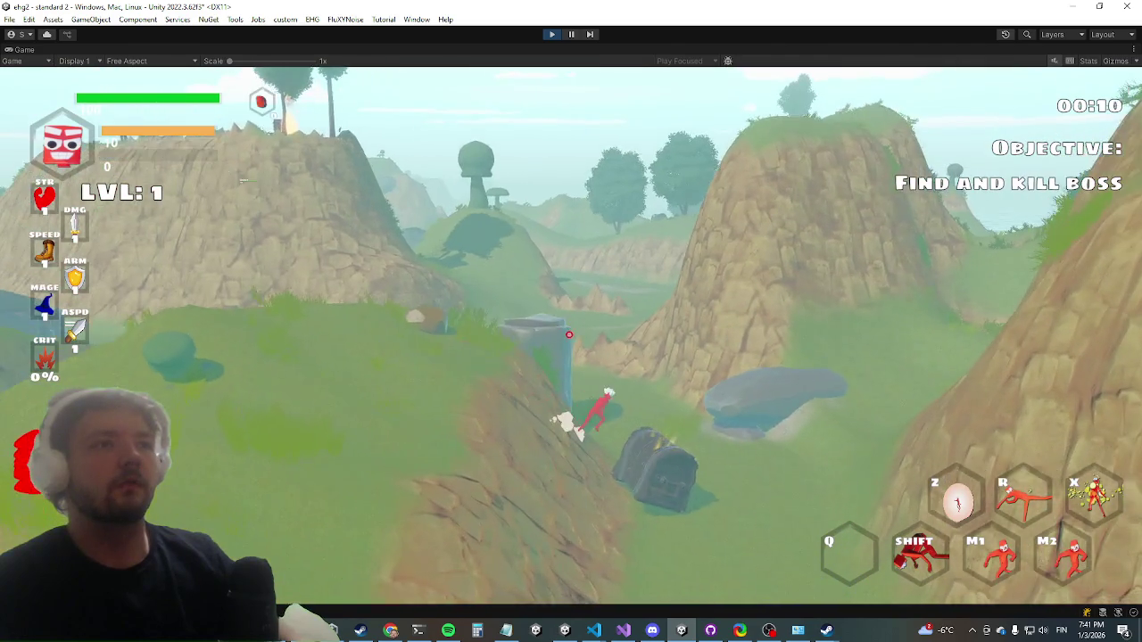
key(w)
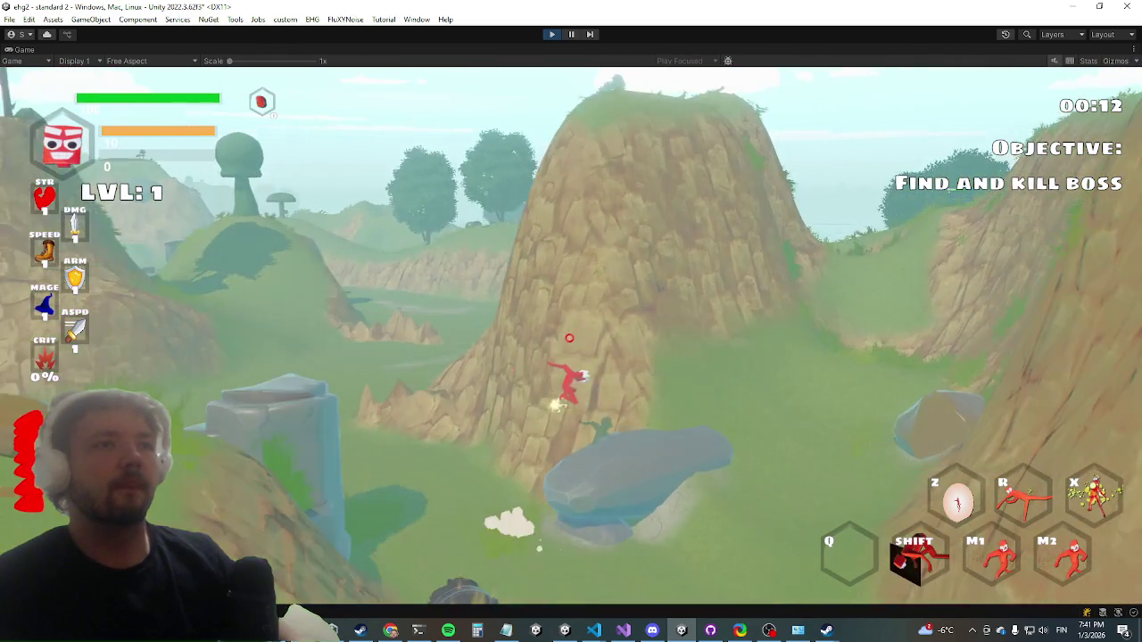
key(w)
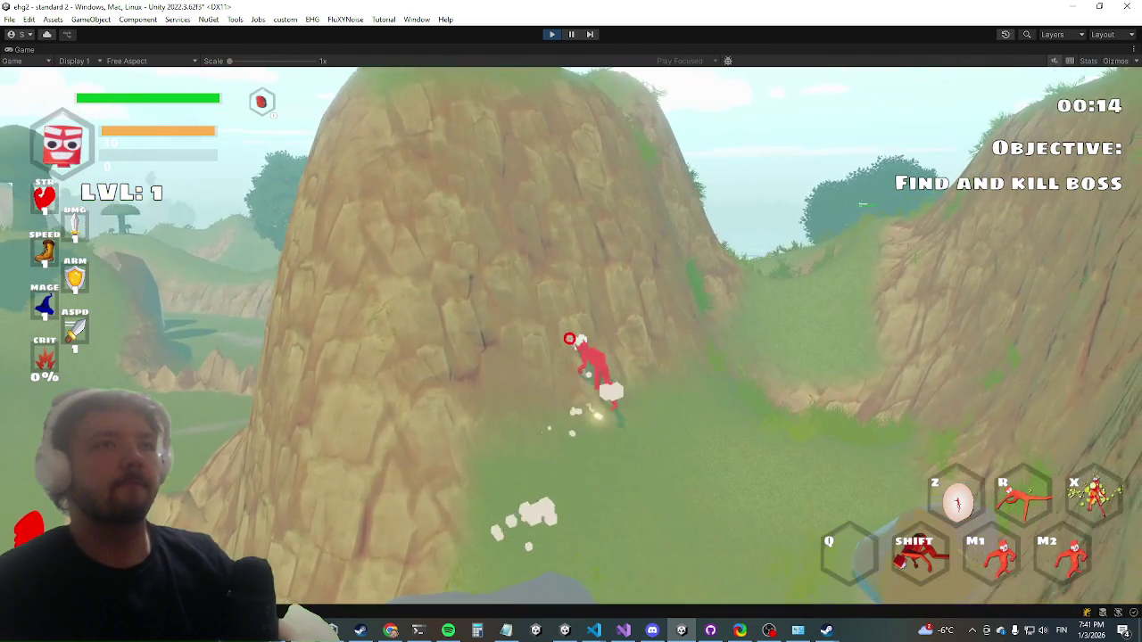
key(shift)
key(w)
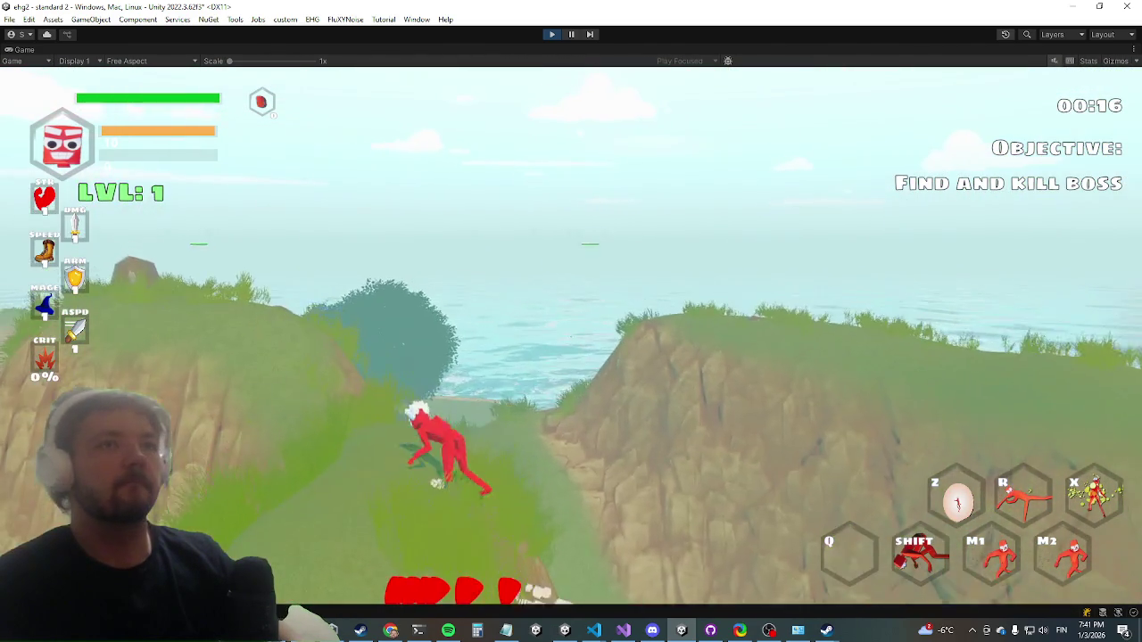
key(w)
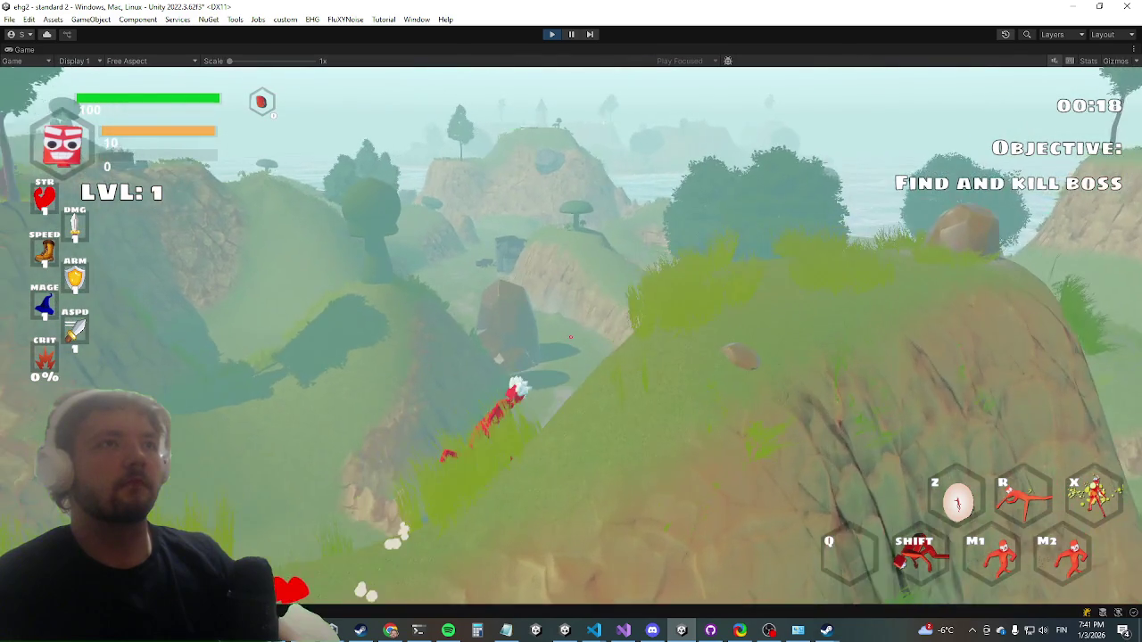
key(w)
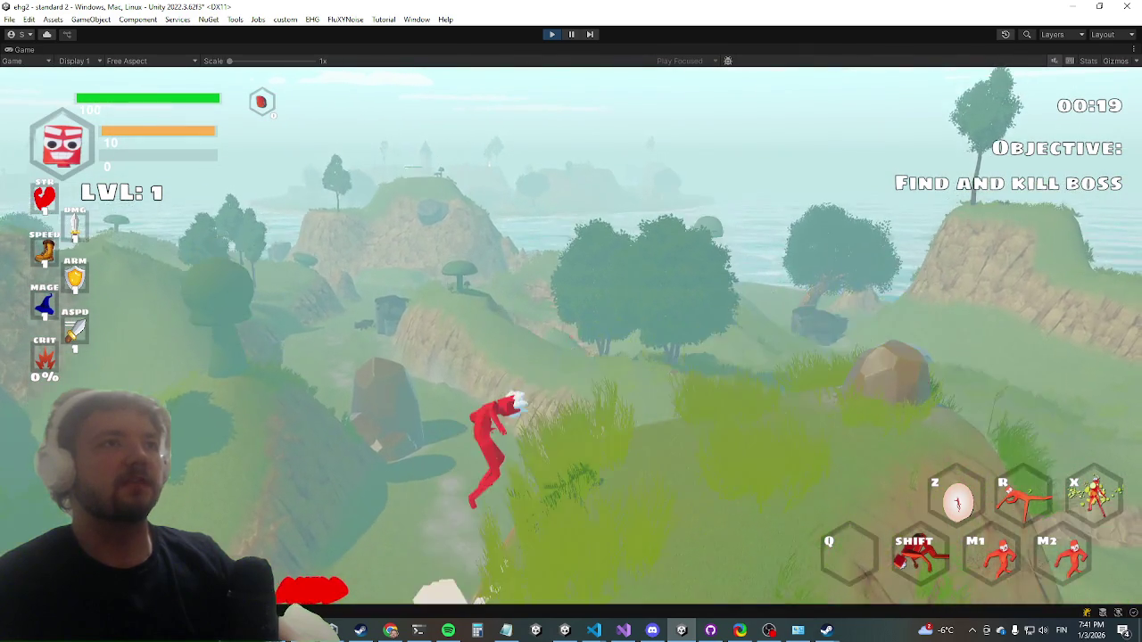
key(w)
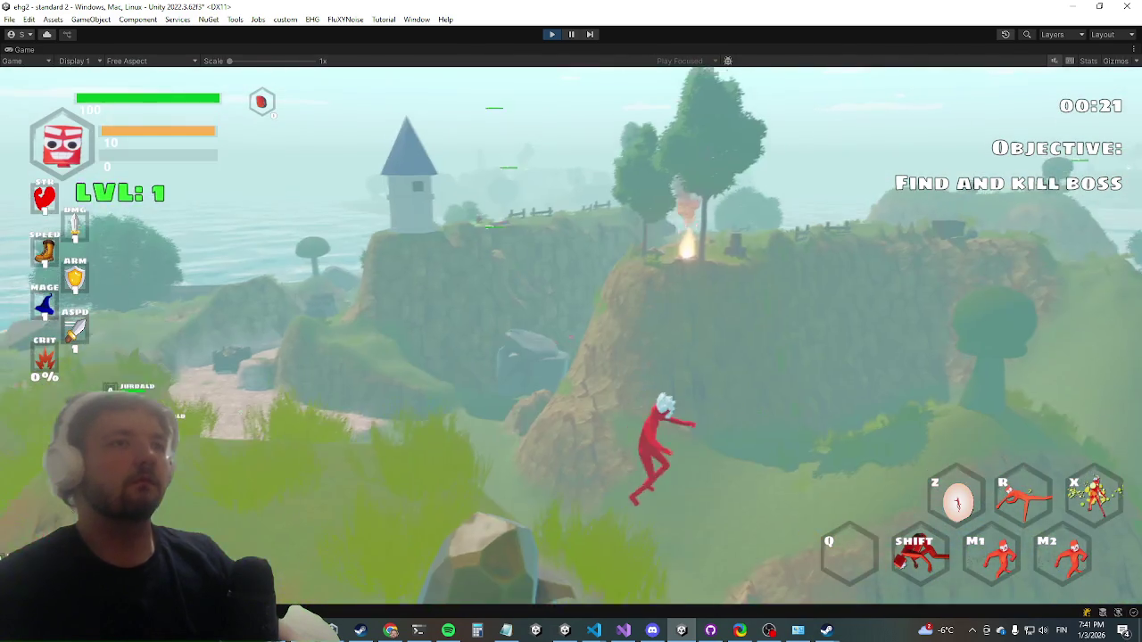
- Enter the 'pause' command in the in-game debug console
key(grave)
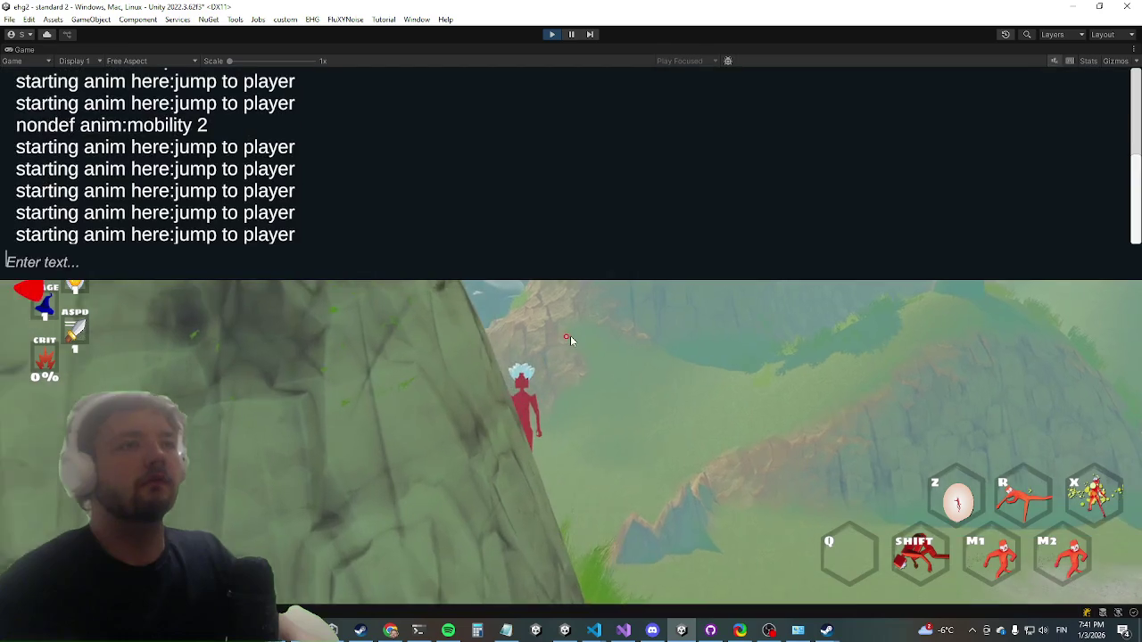
text(pause)
key(Return)
key(grave)
- Run through the grassy valley and up the rocky slope, dashing off it
key(w)
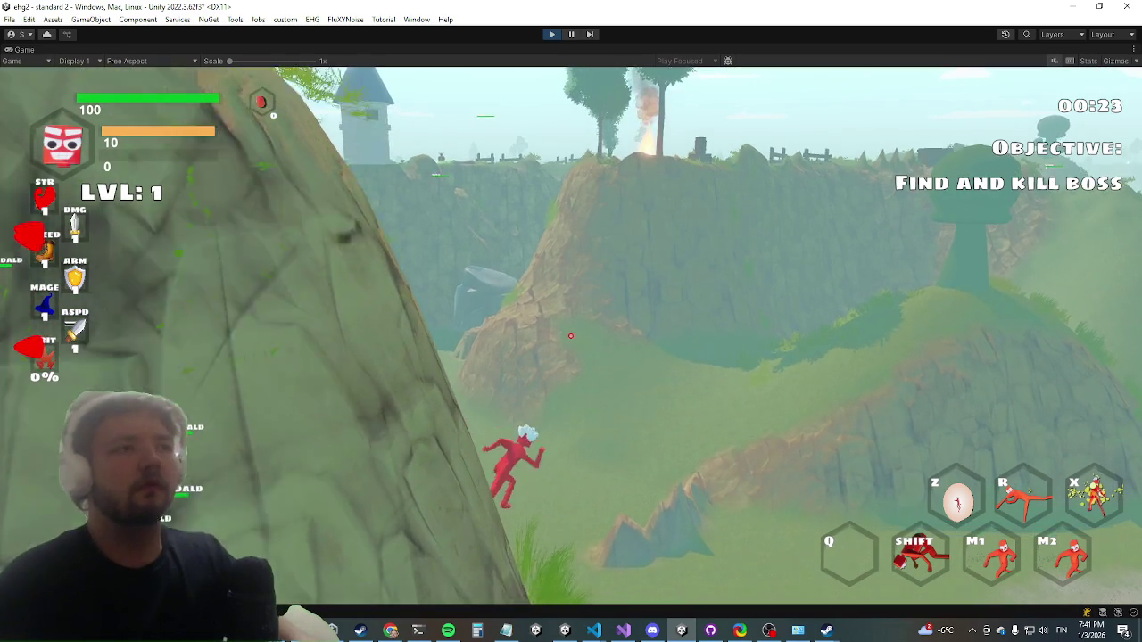
key(w)
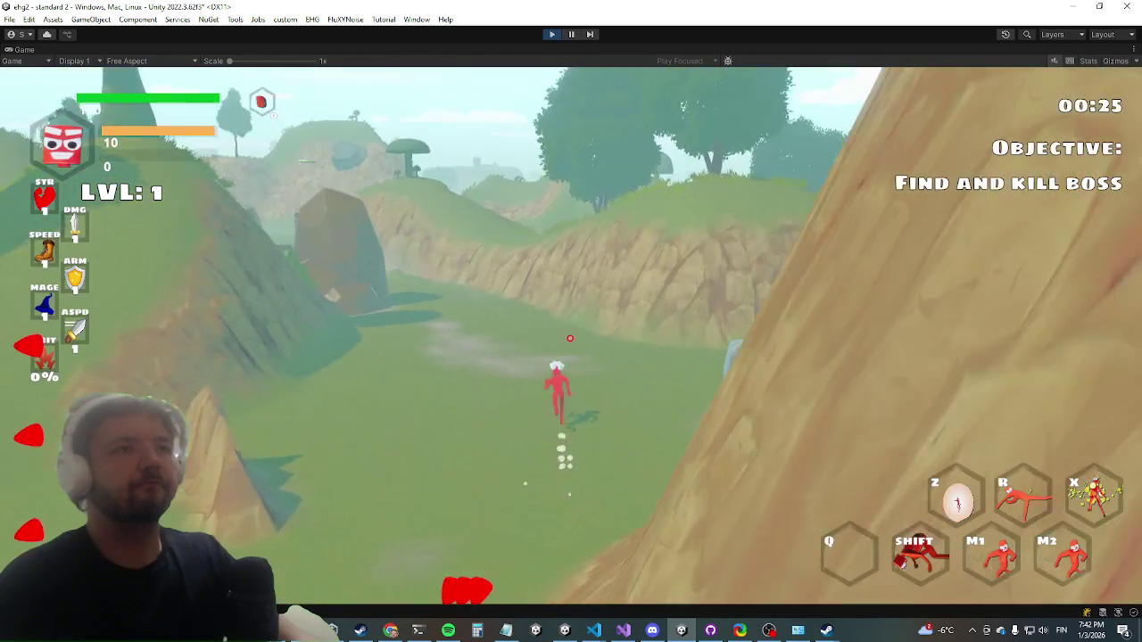
key(w)
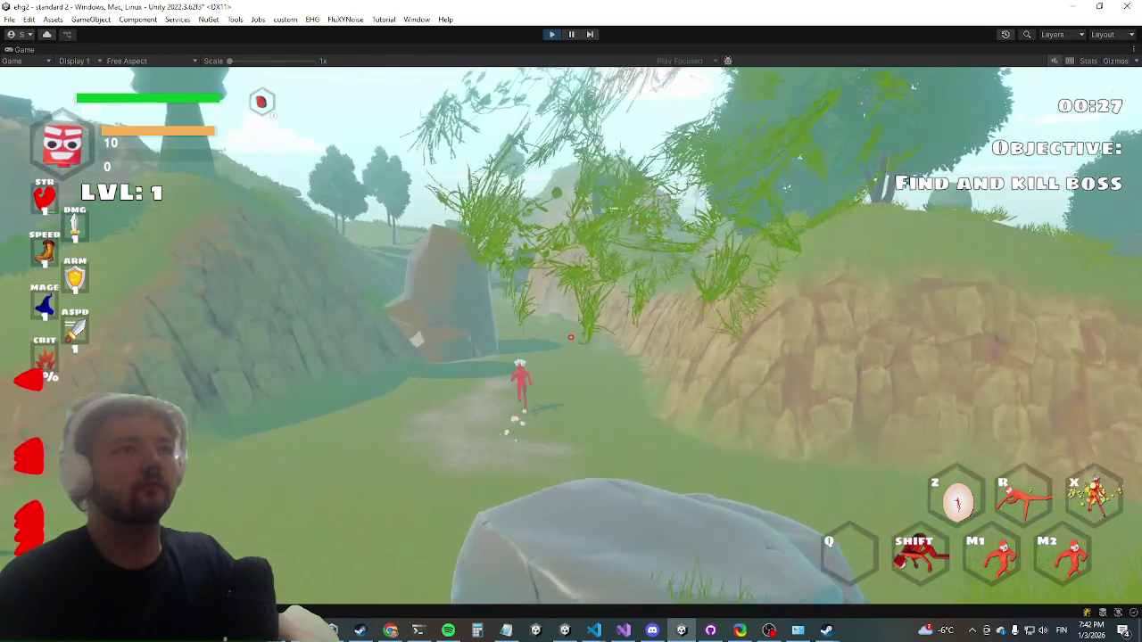
key(w)
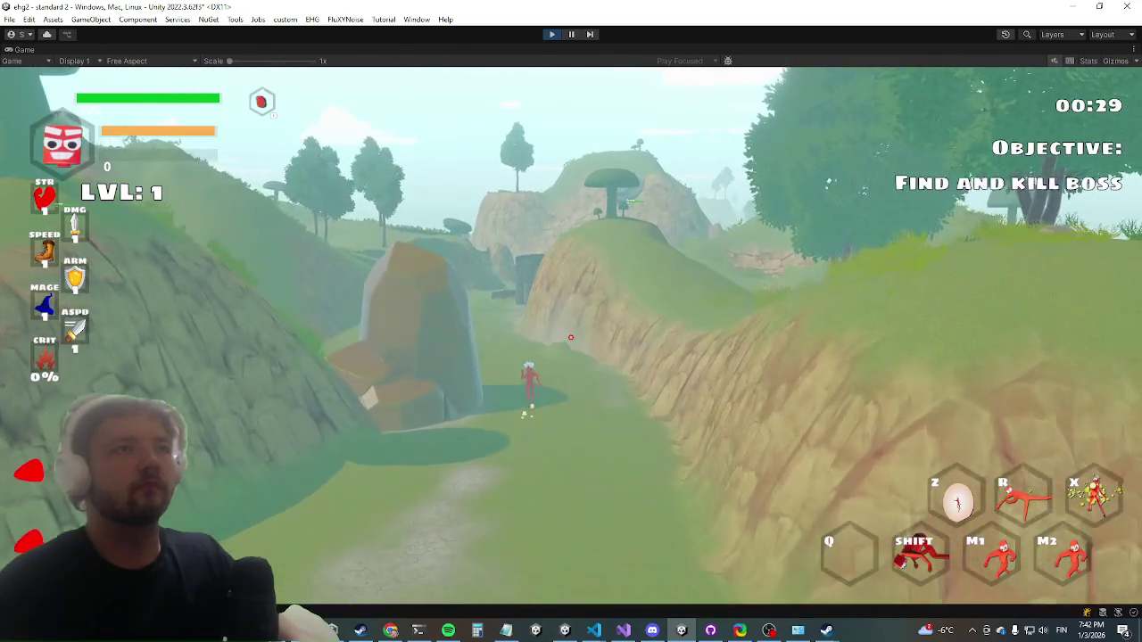
key(w)
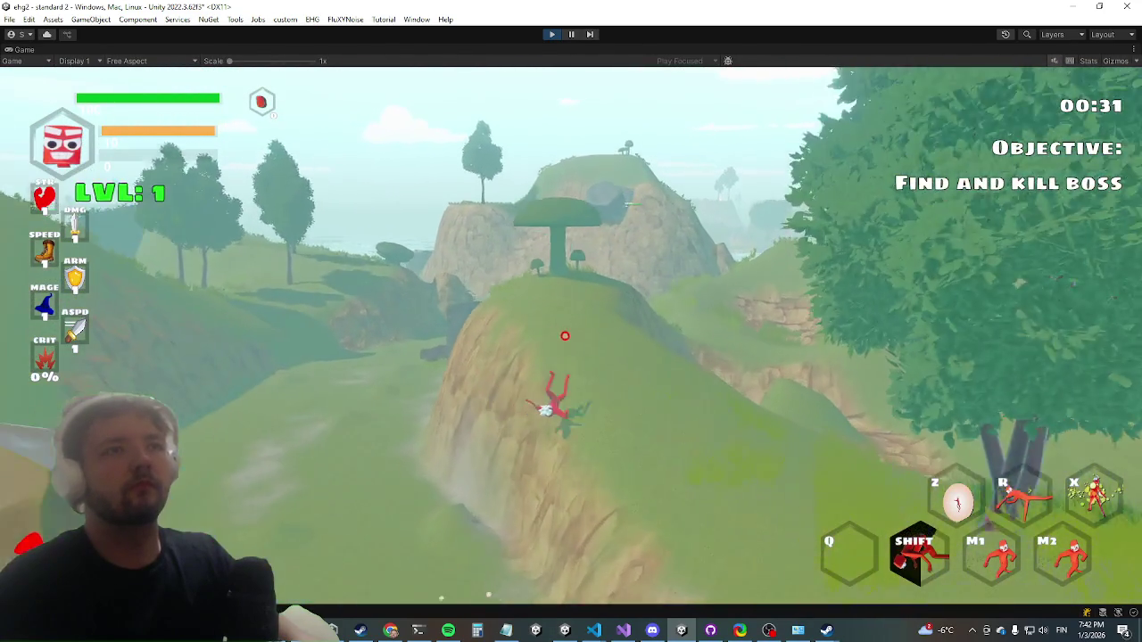
key(w)
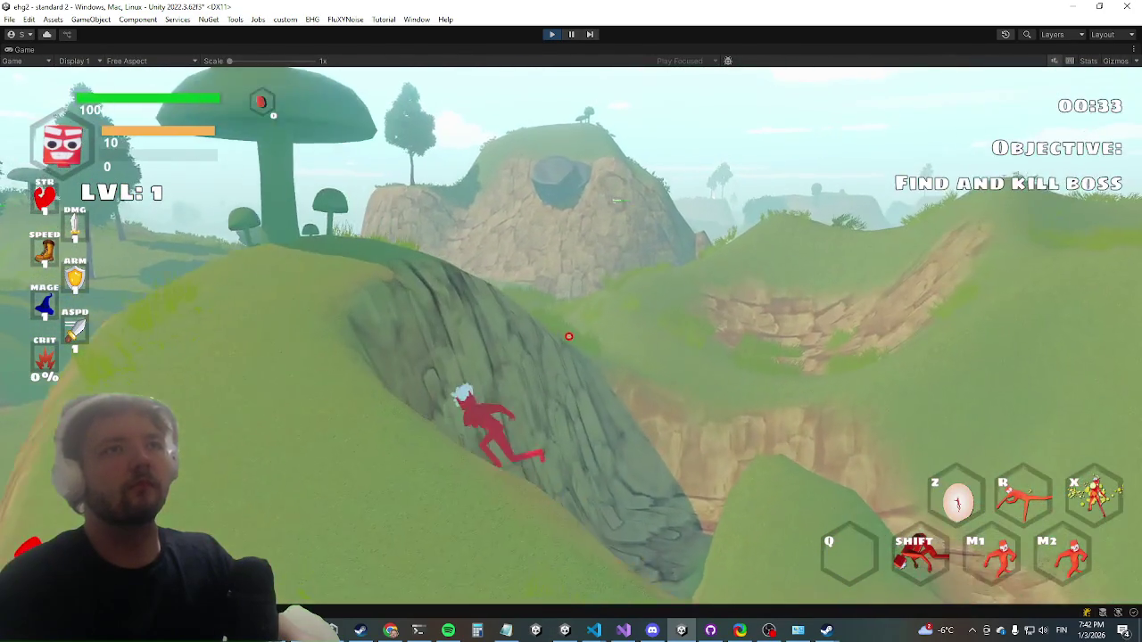
key(shift)
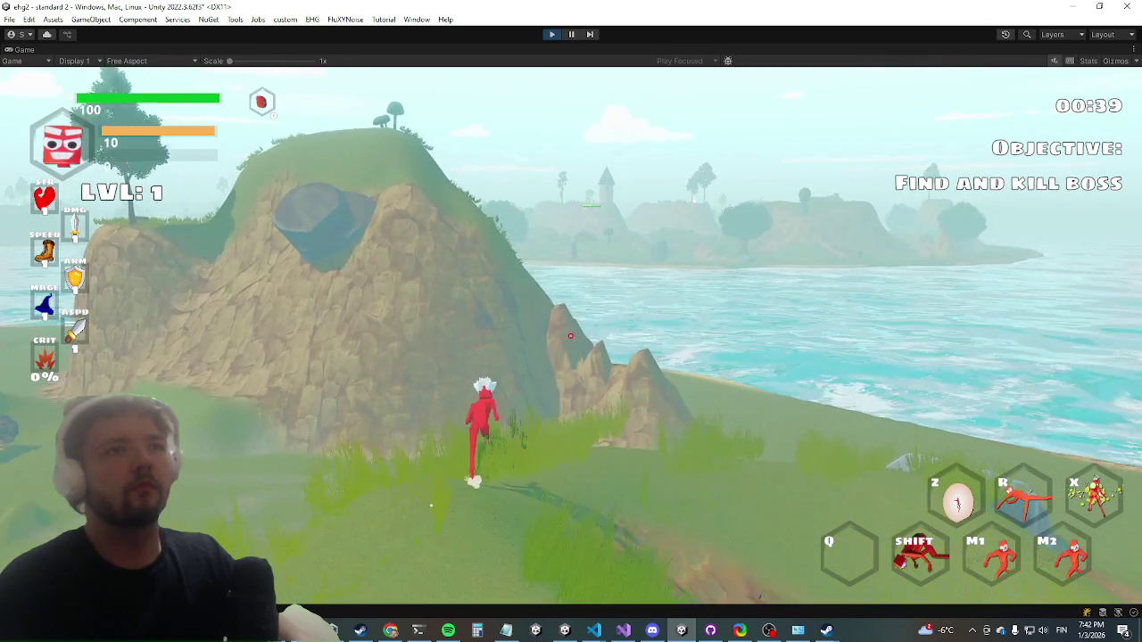
- Climb the rock face and cross the hilltop to the cliff edge by the sea
key(w)
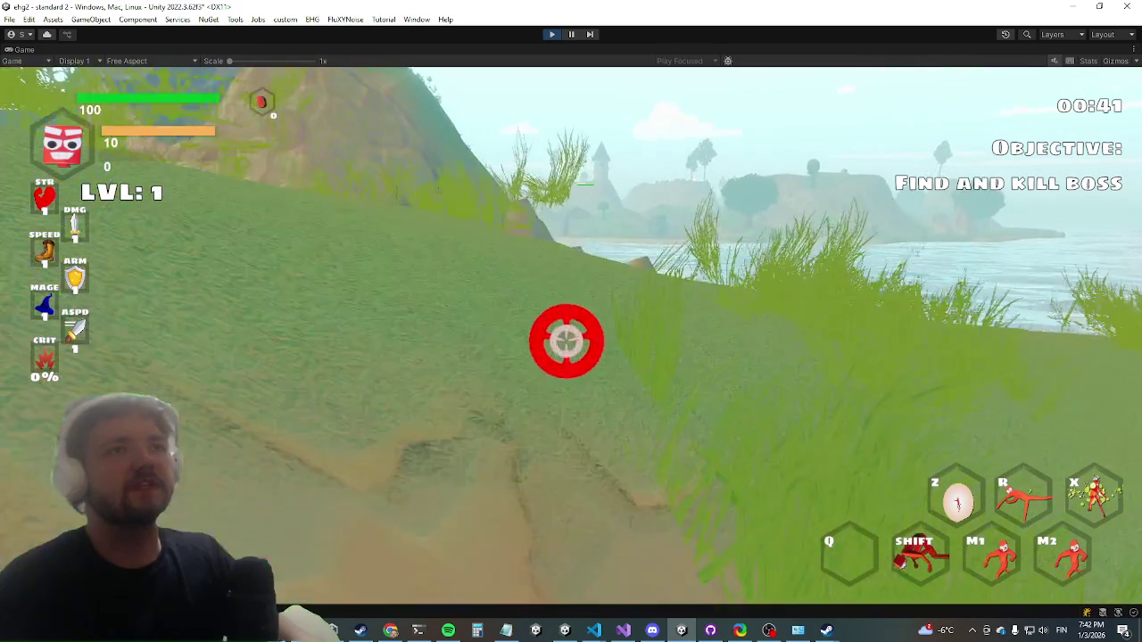
key(w)
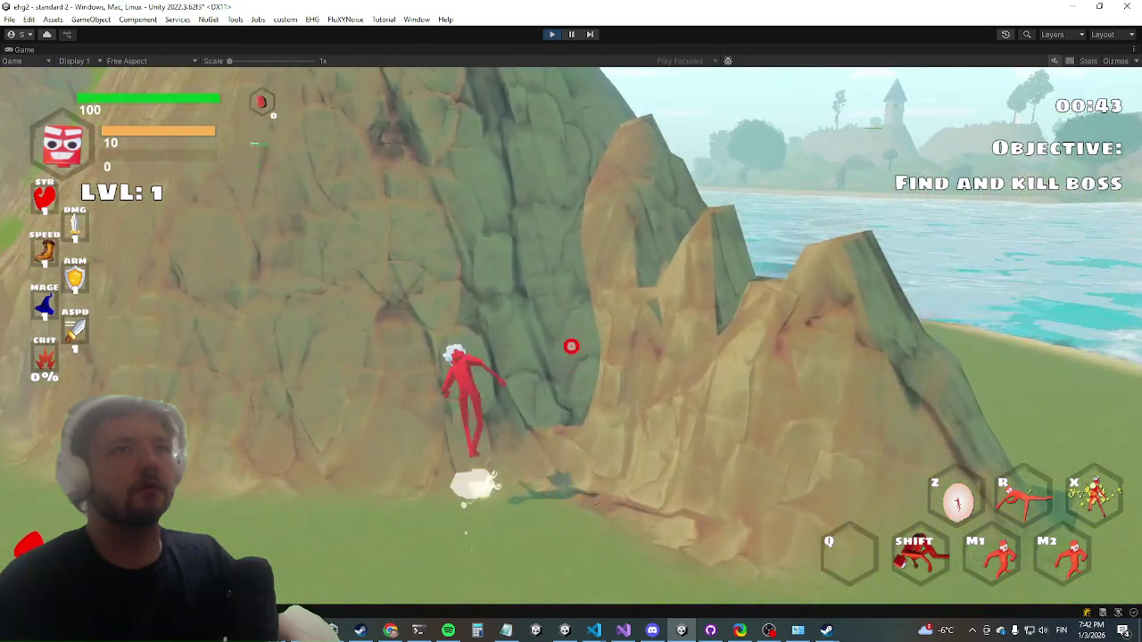
key(shift)
key(w)
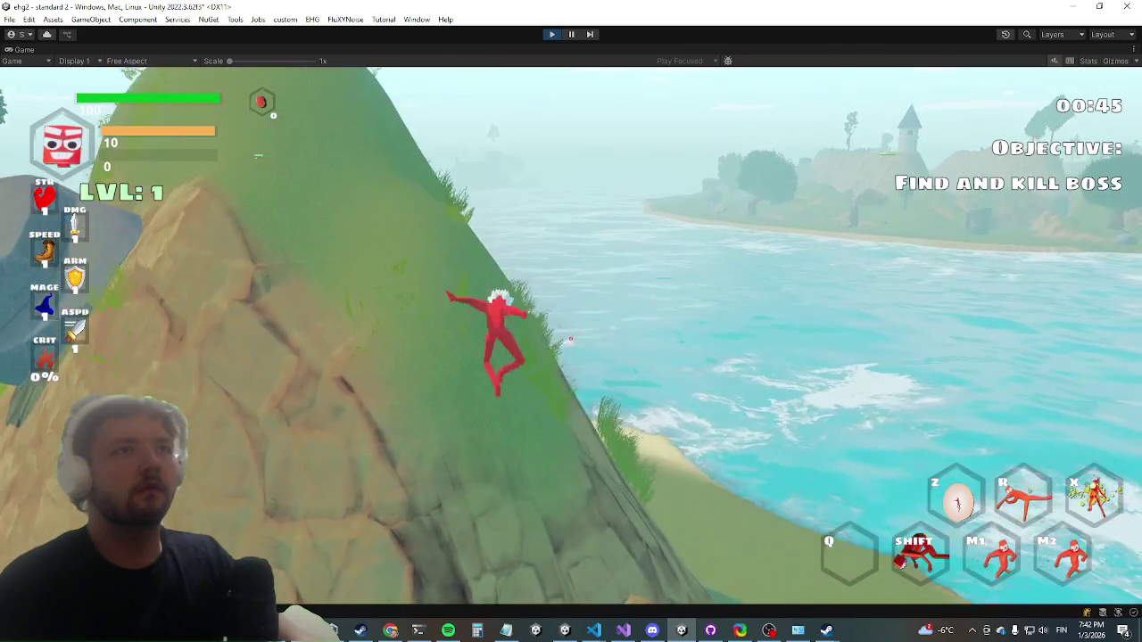
key(w)
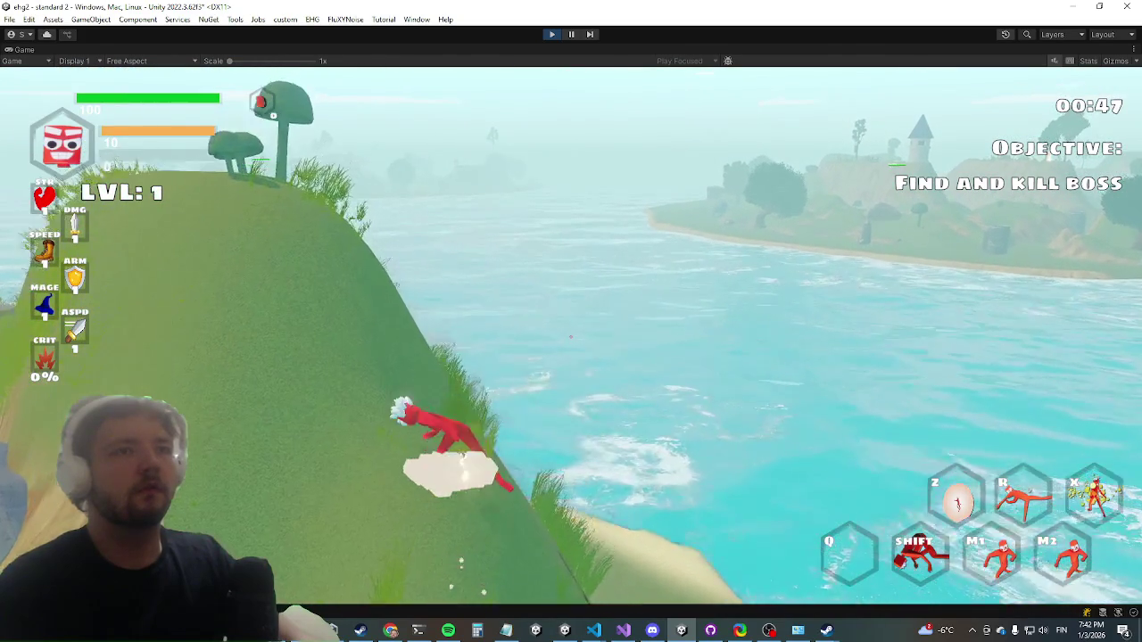
key(w)
key(w)
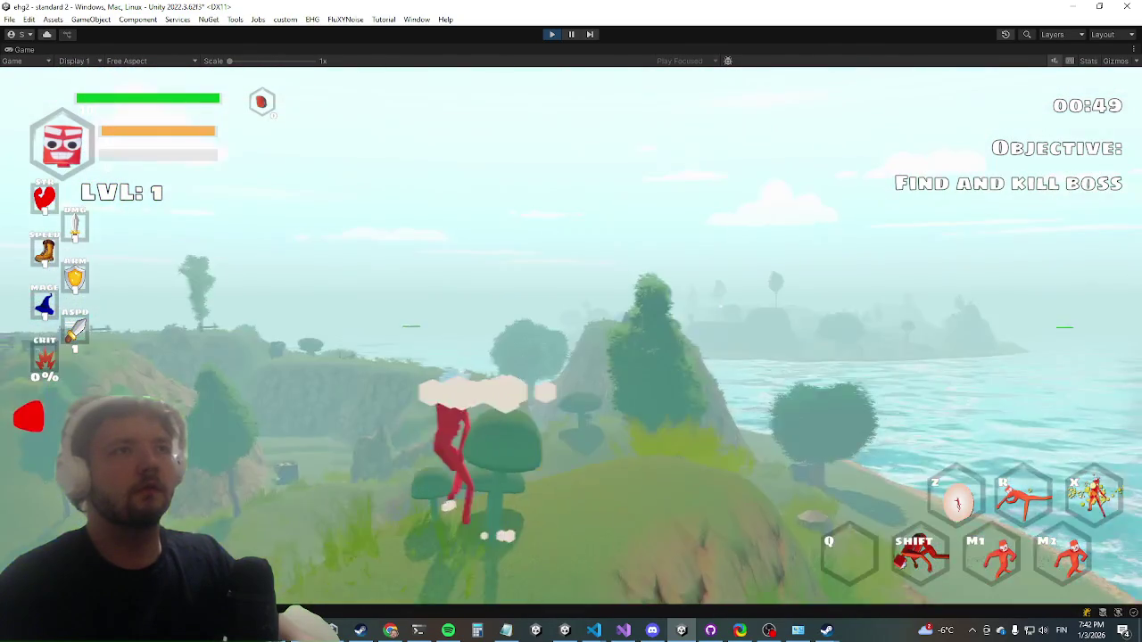
key(w)
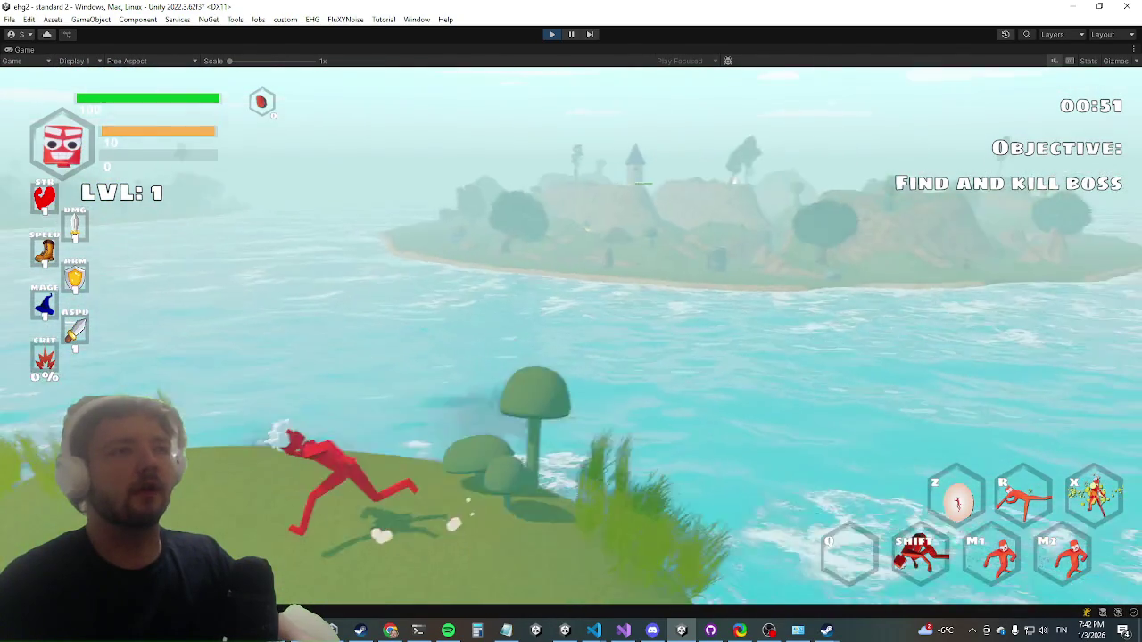
key(w)
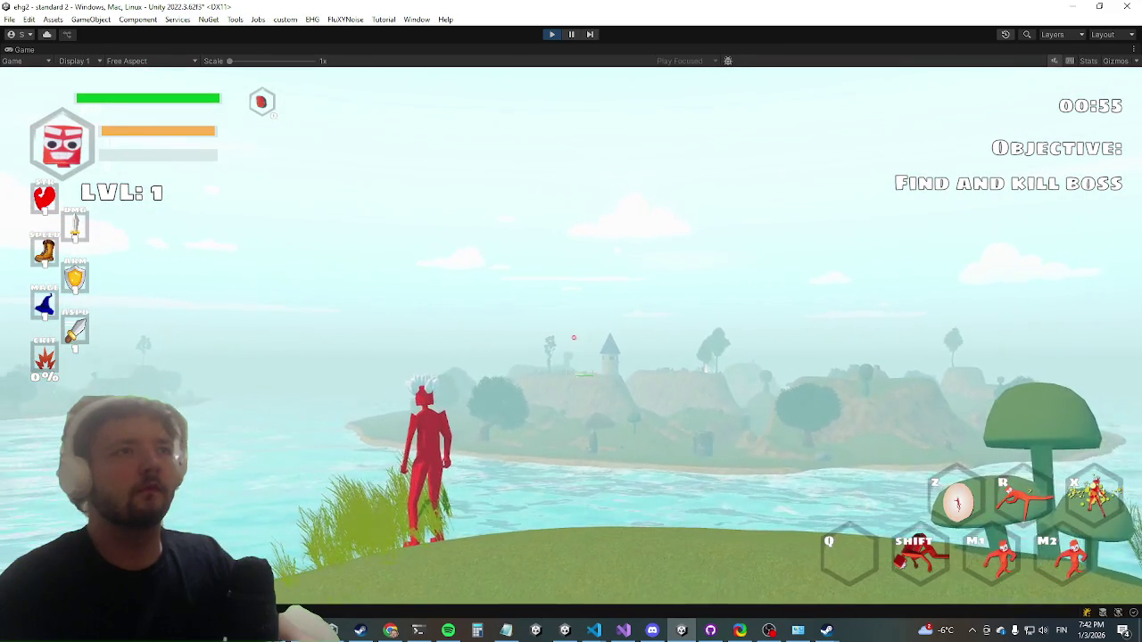
key(w)
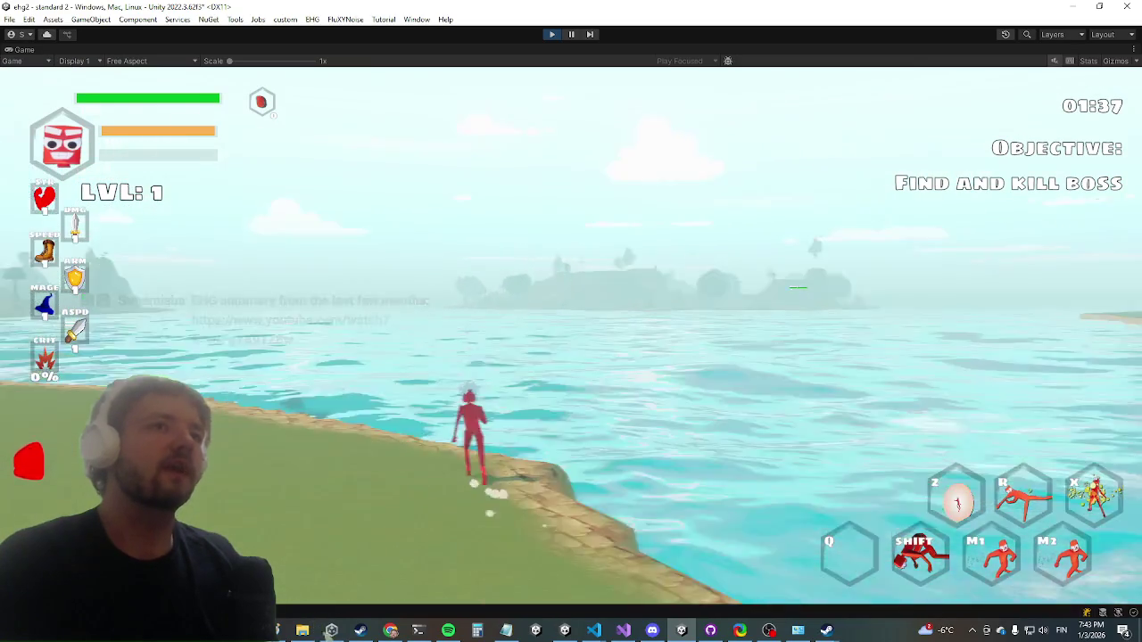
- Return to the game from the window switcher and run the character into the sea
key(alt+Tab)
key(Escape)
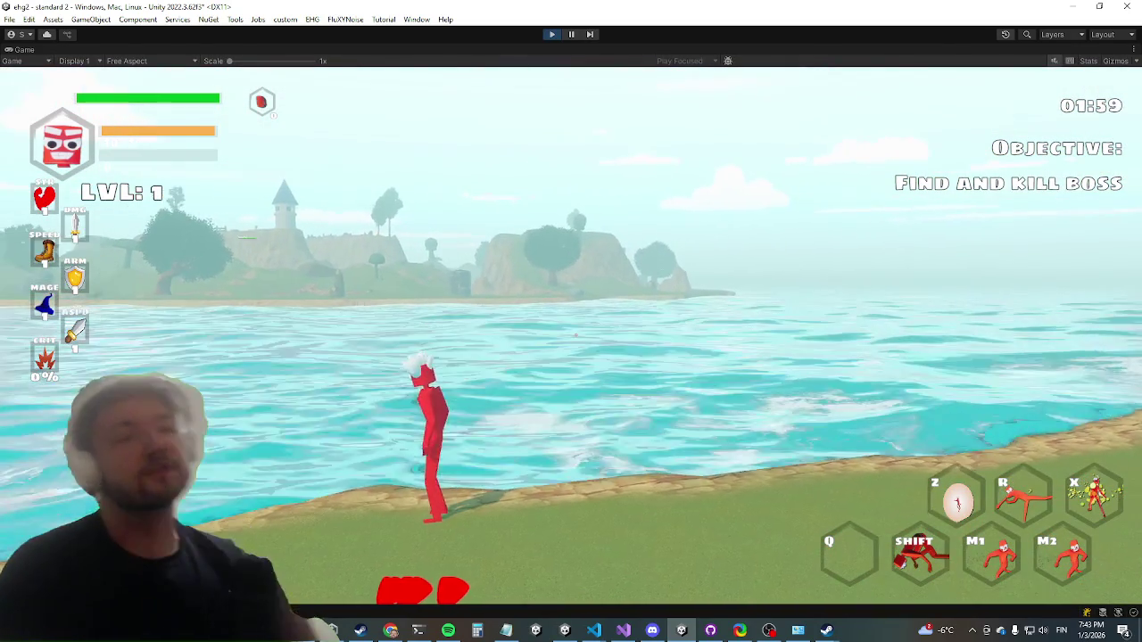
key(w)
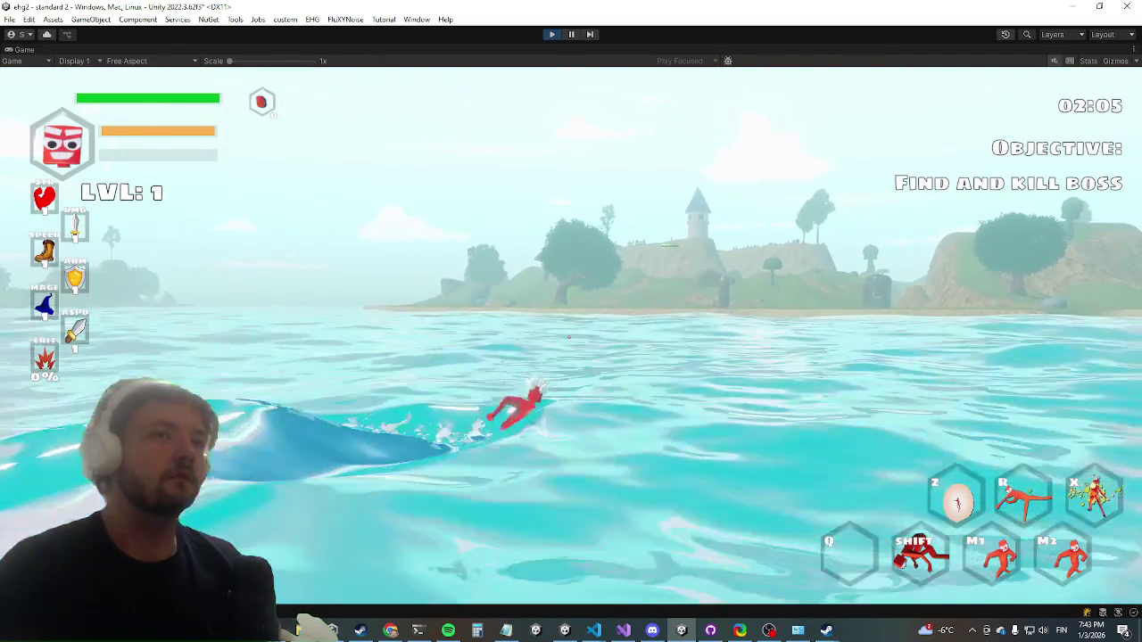
key(alt+Tab)
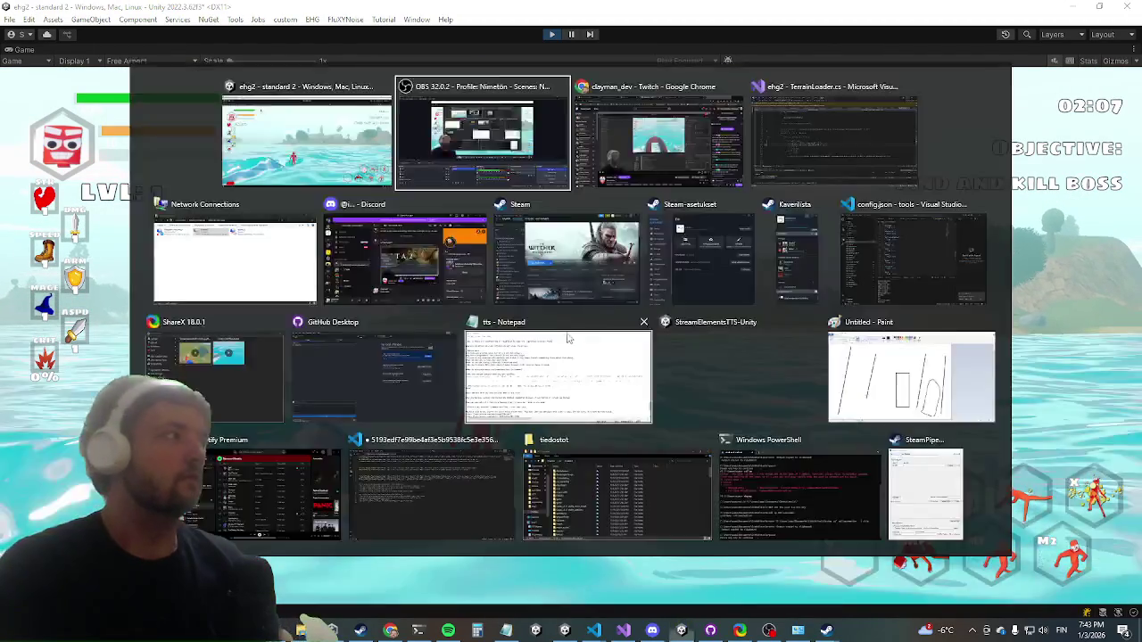
- Refocus the running Game view to resume control of the character
click(571, 336)
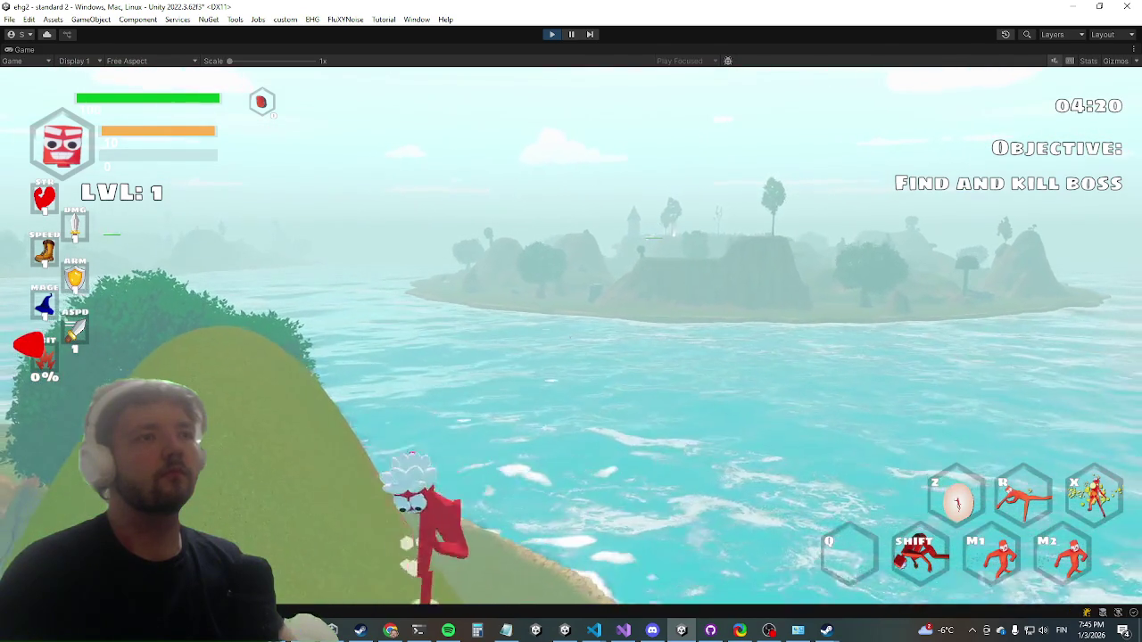
- Run along the grassy ridge, leap off the hilltop and surf out into the sea
key(w)
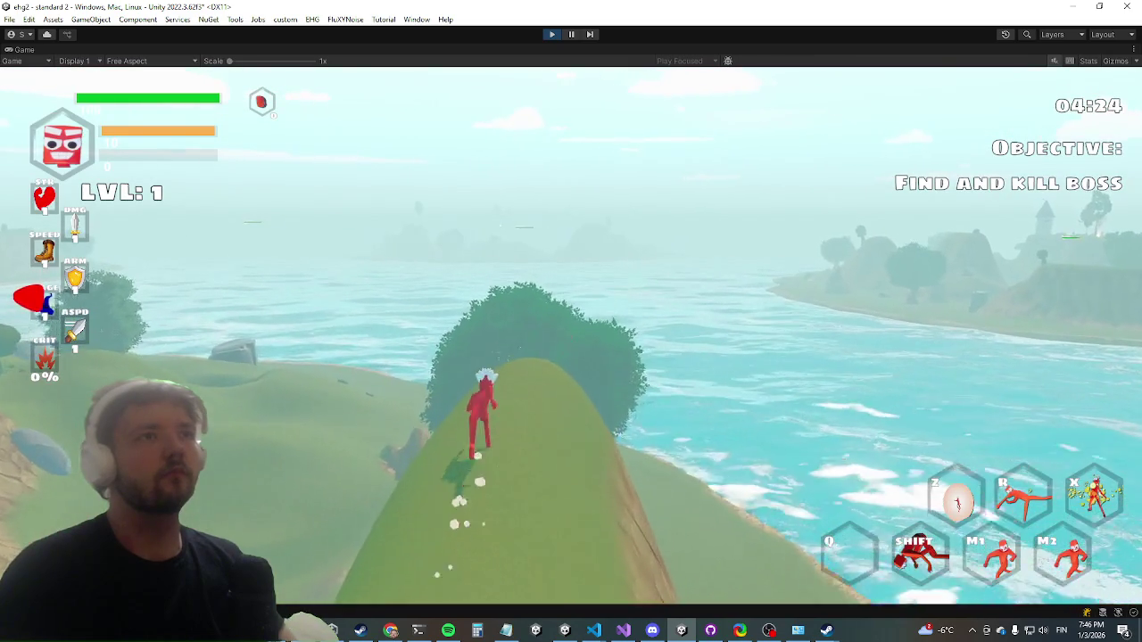
key(w)
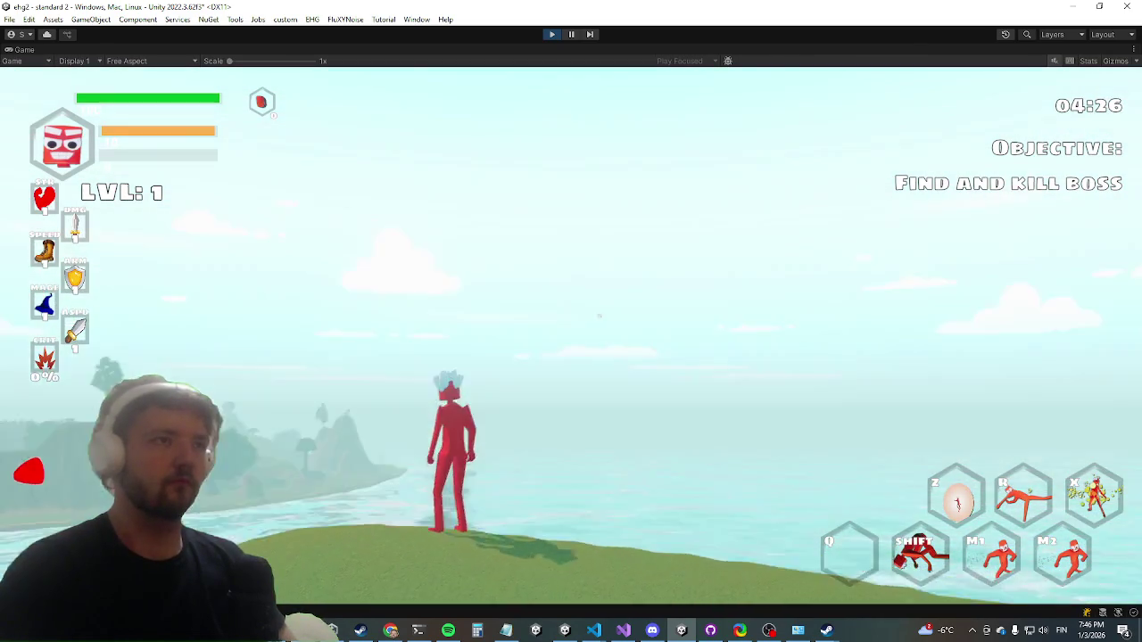
key(w)
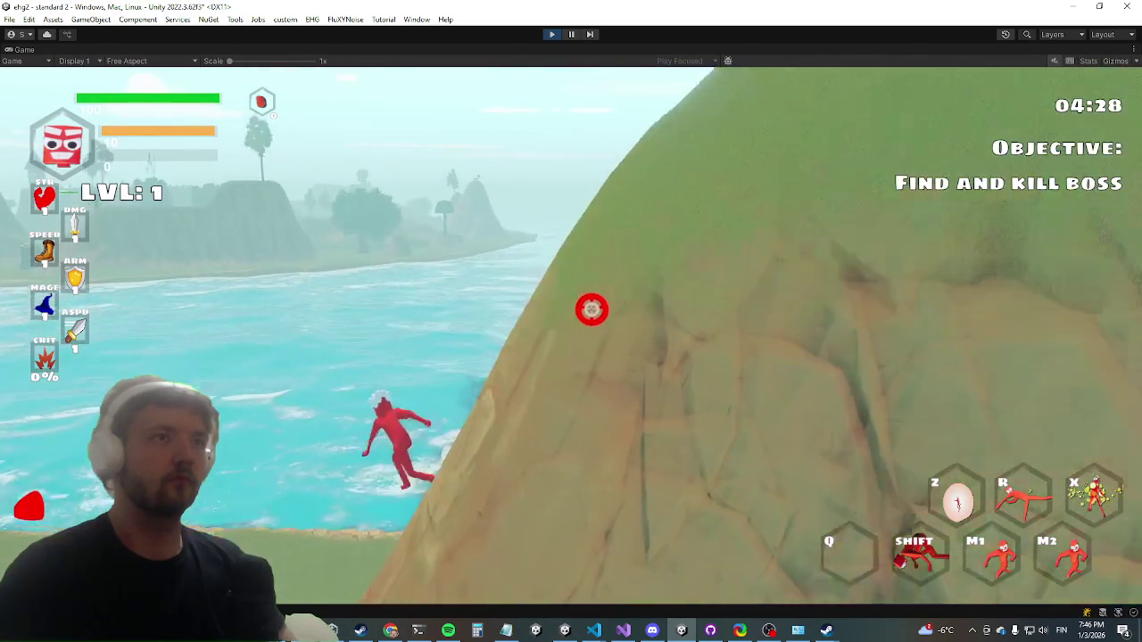
key(w)
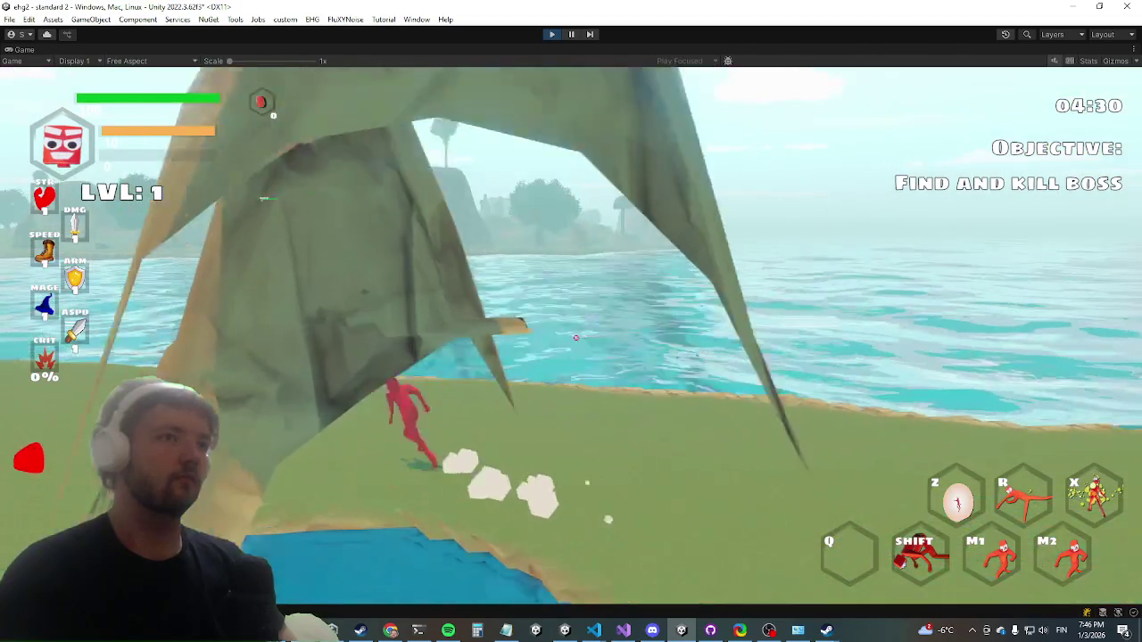
key(w)
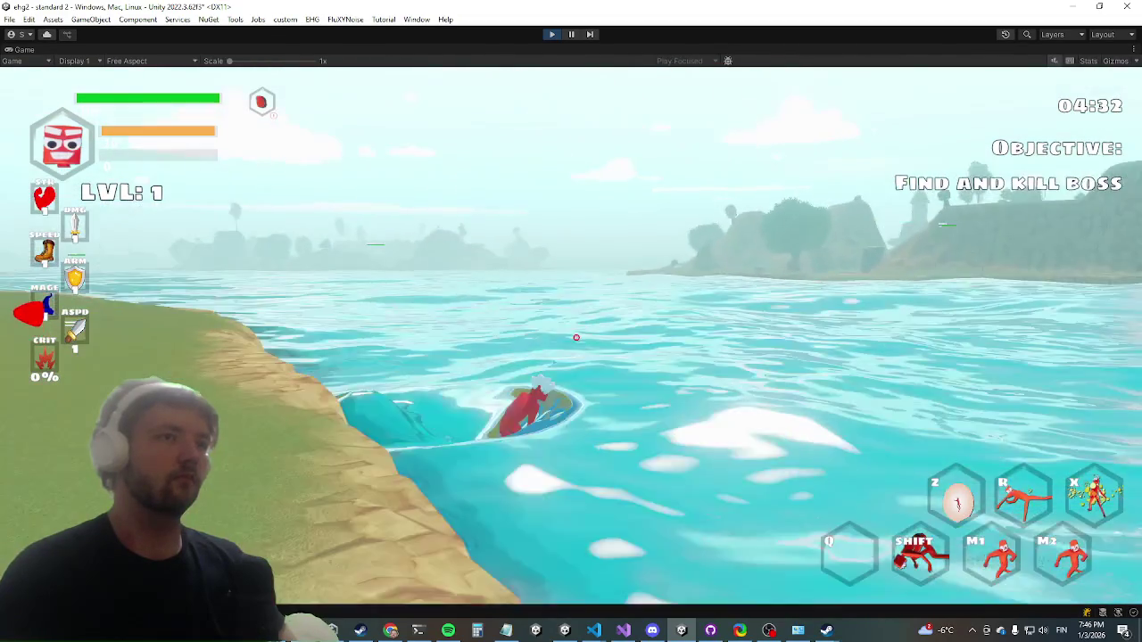
key(w)
key(w)
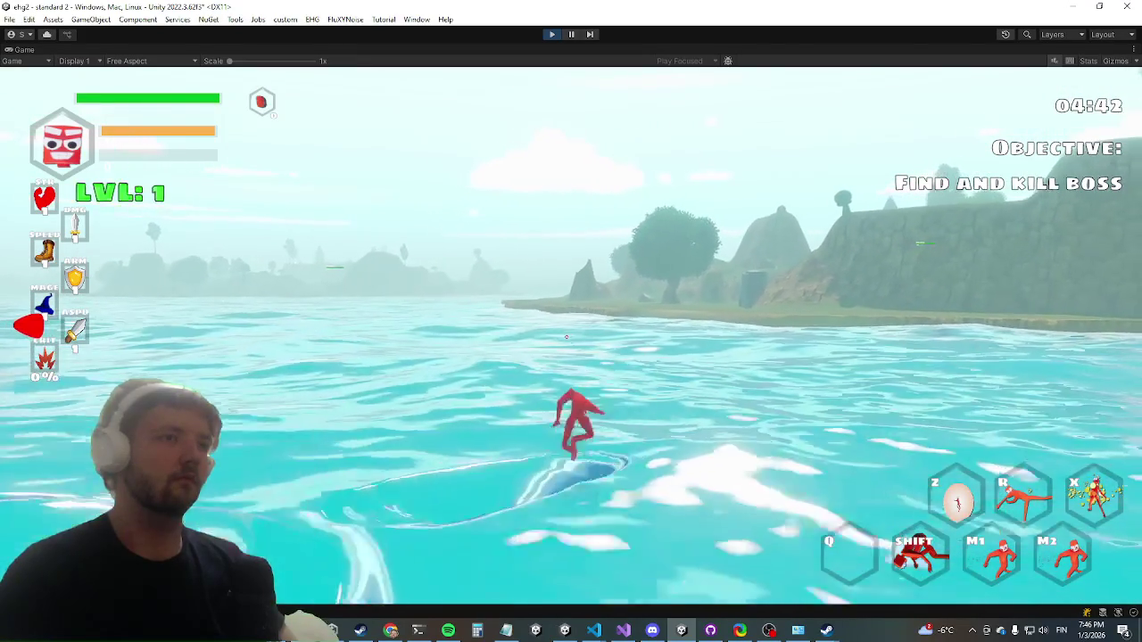
- Swim and leap through the water to the island, then dash ashore toward the chest
key(space)
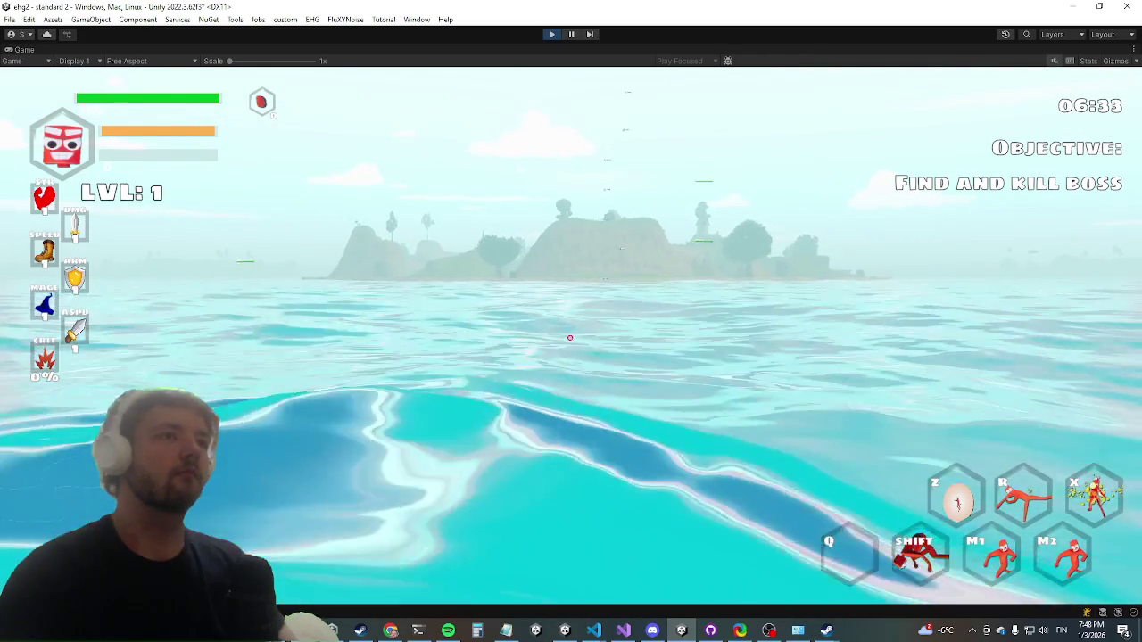
key(w)
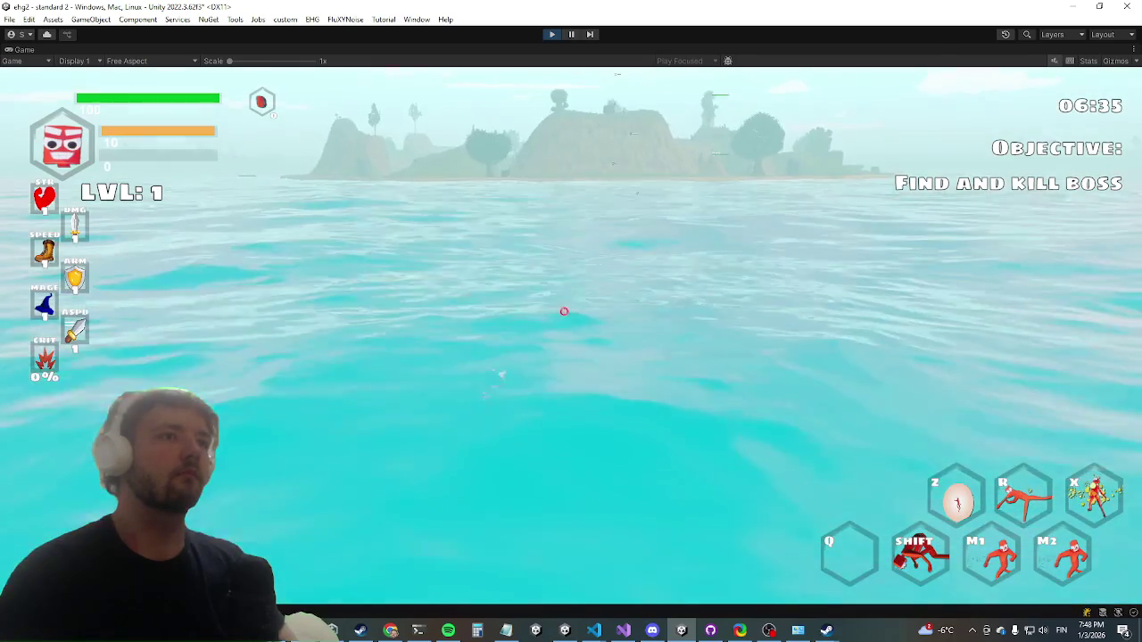
key(space)
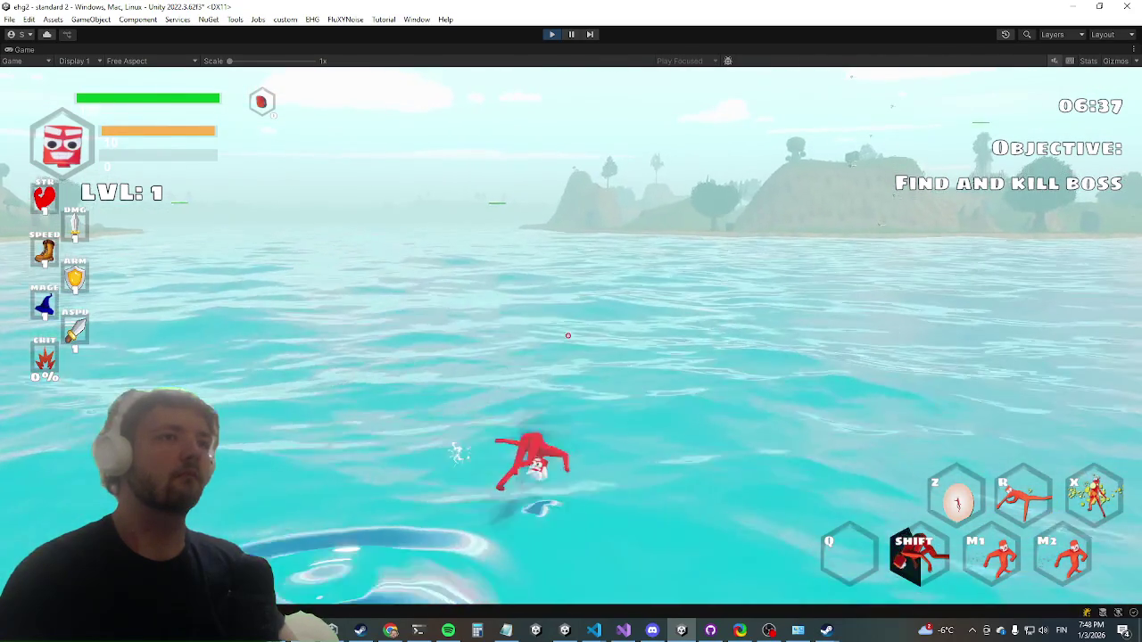
key(w)
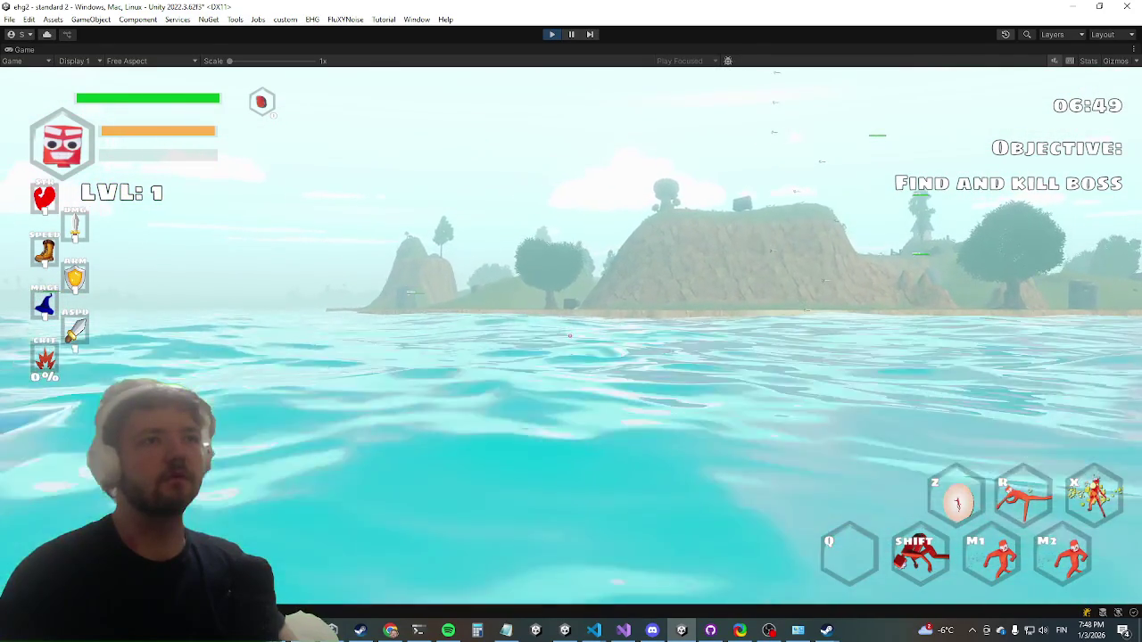
key(space)
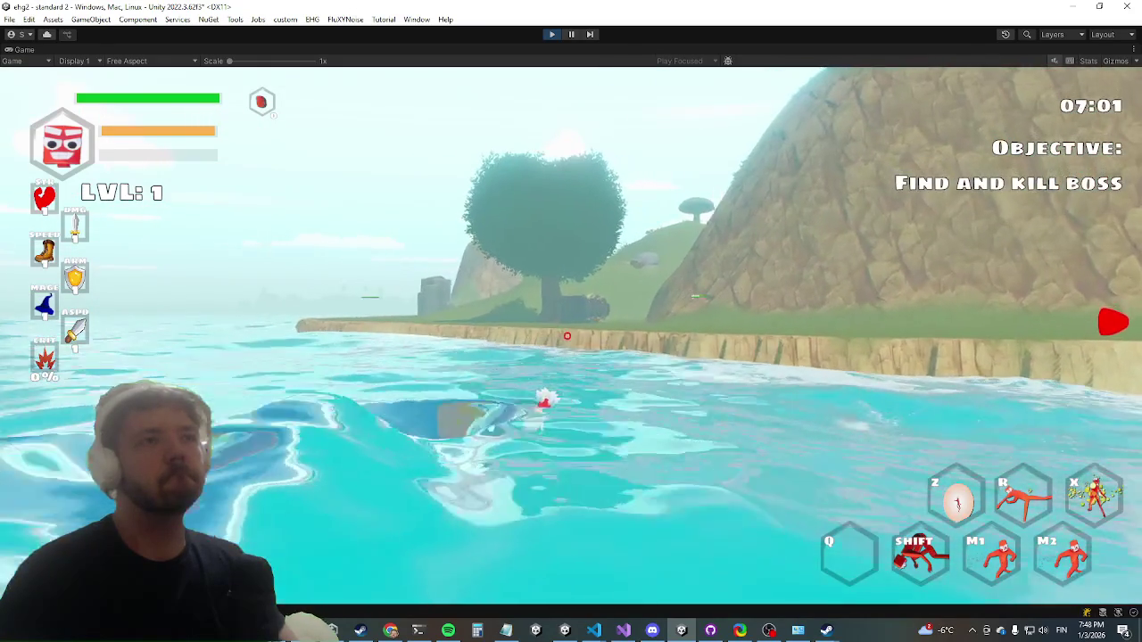
key(w)
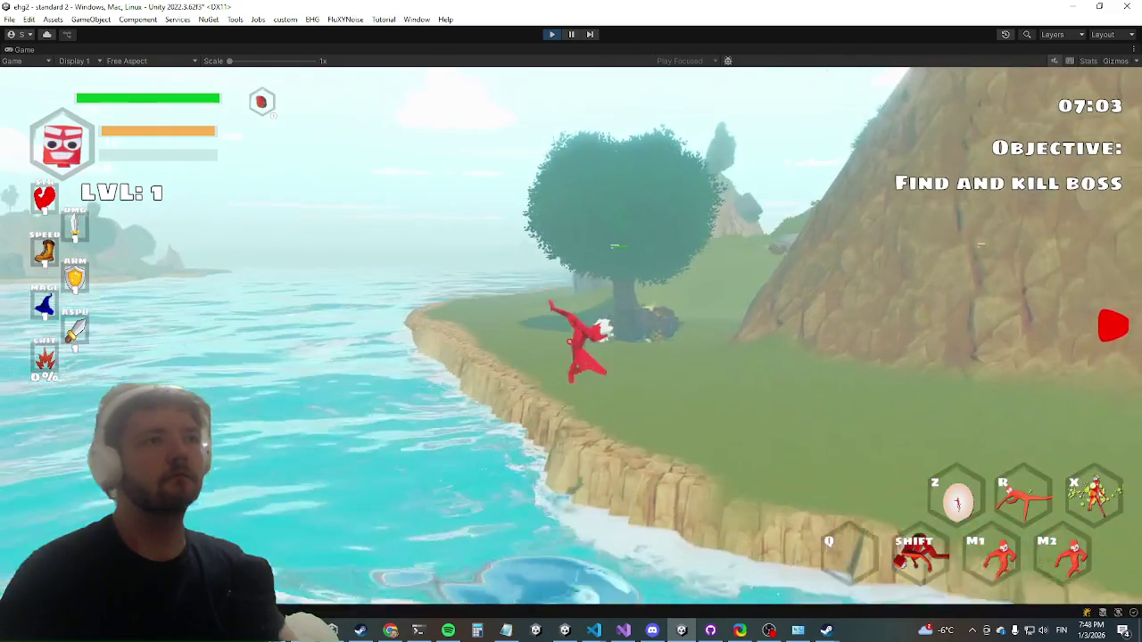
key(w)
key(shift)
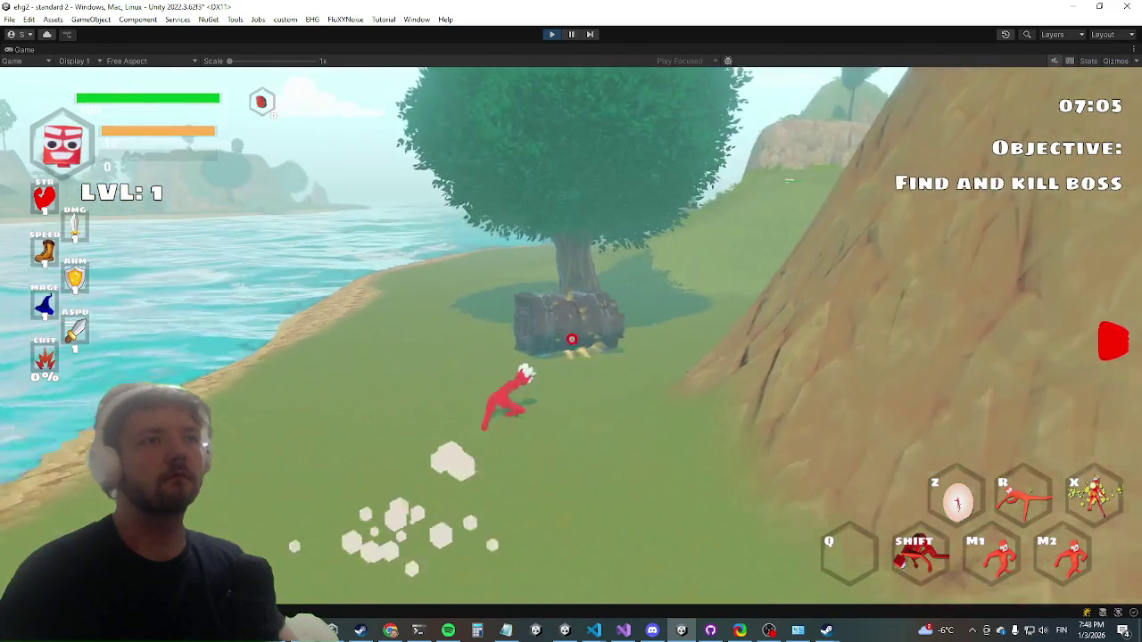
- Open the chest under the tree and equip the plane and magic robes
key(w)
key(e)
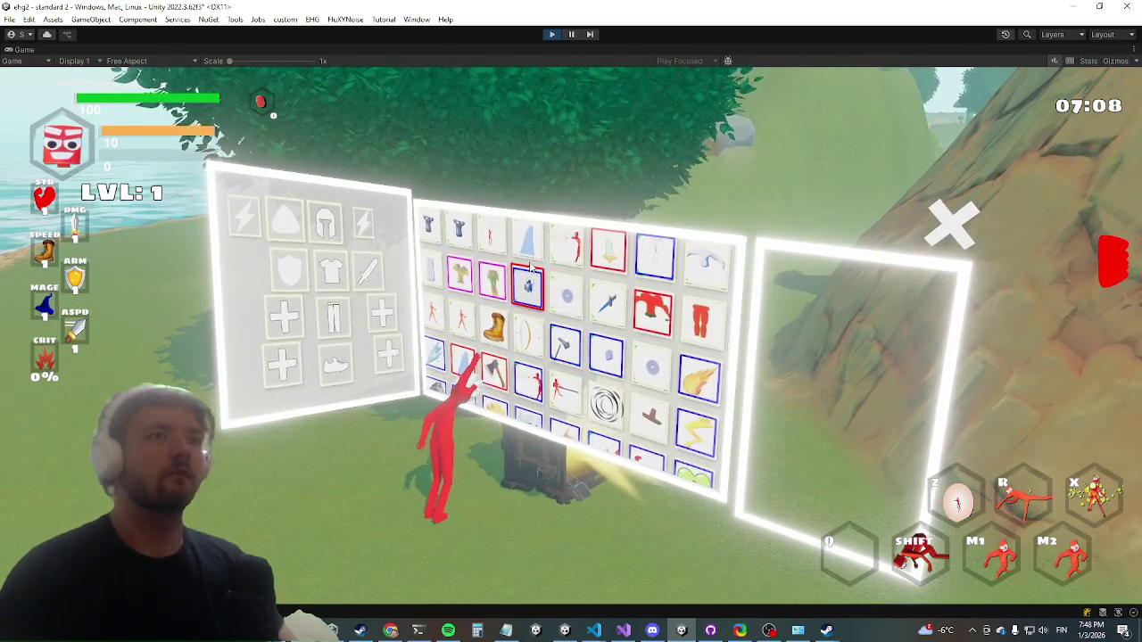
click(534, 255)
click(554, 282)
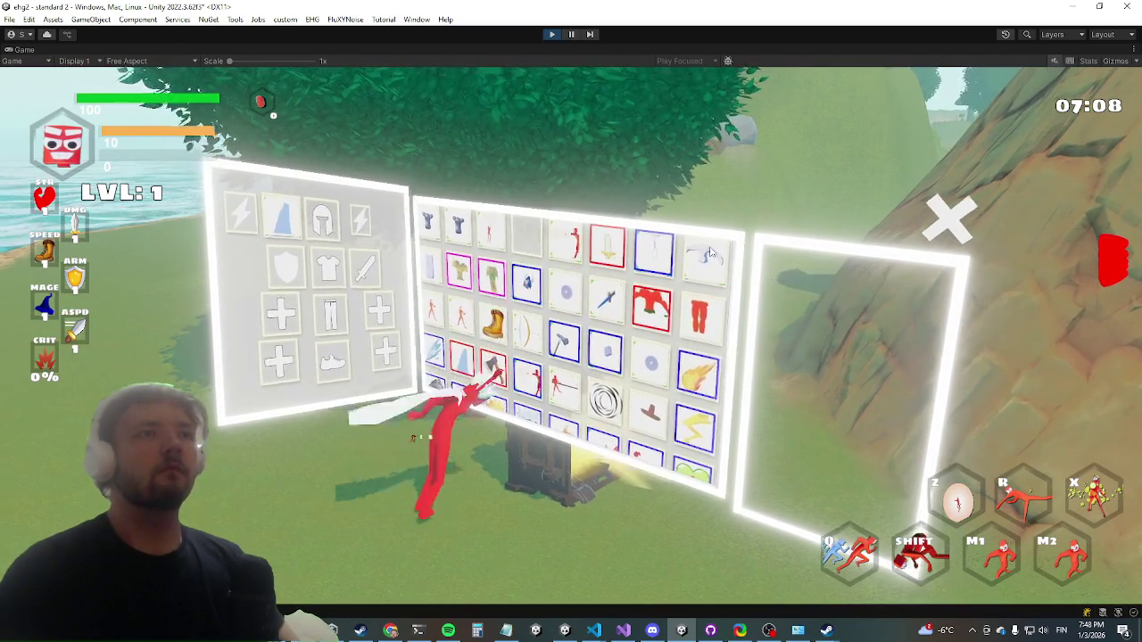
click(705, 259)
click(675, 306)
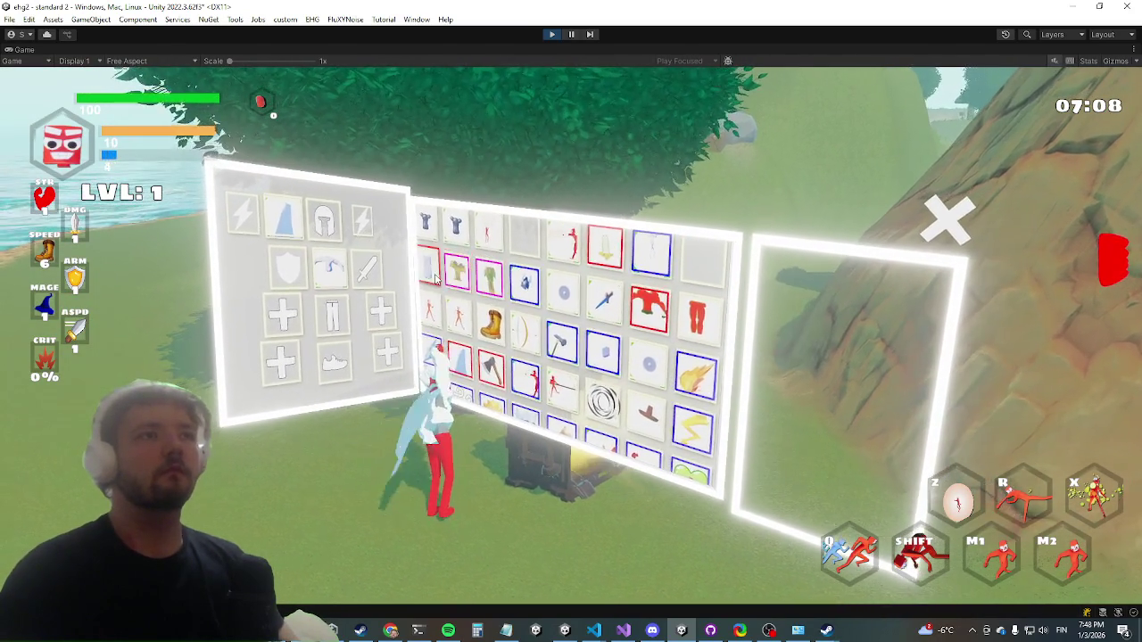
click(446, 308)
key(Tab)
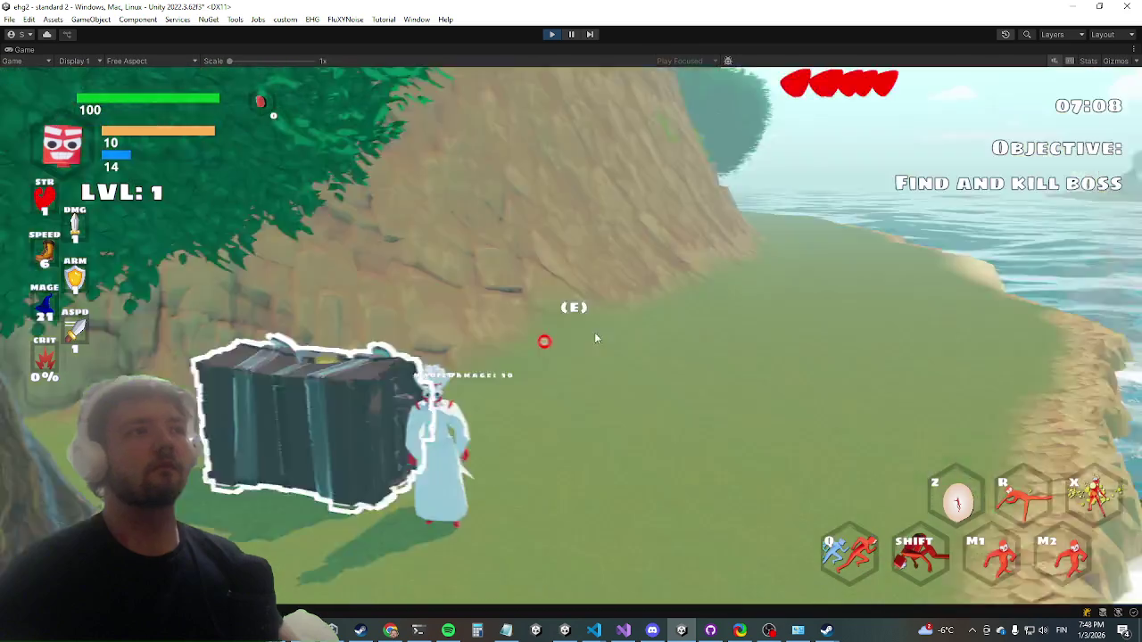
- Run the manaregen command in the debug console, then dash along the shore
key(w)
key(grave)
text(manaregen)
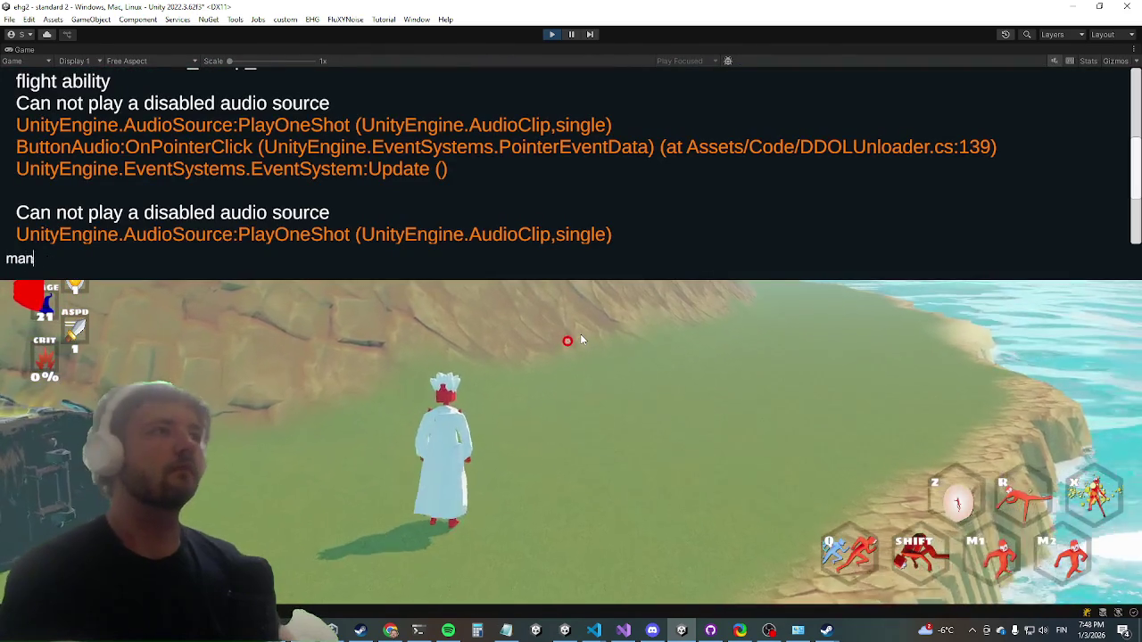
key(Return)
key(grave)
key(grave)
key(grave)
key(w)
key(q)
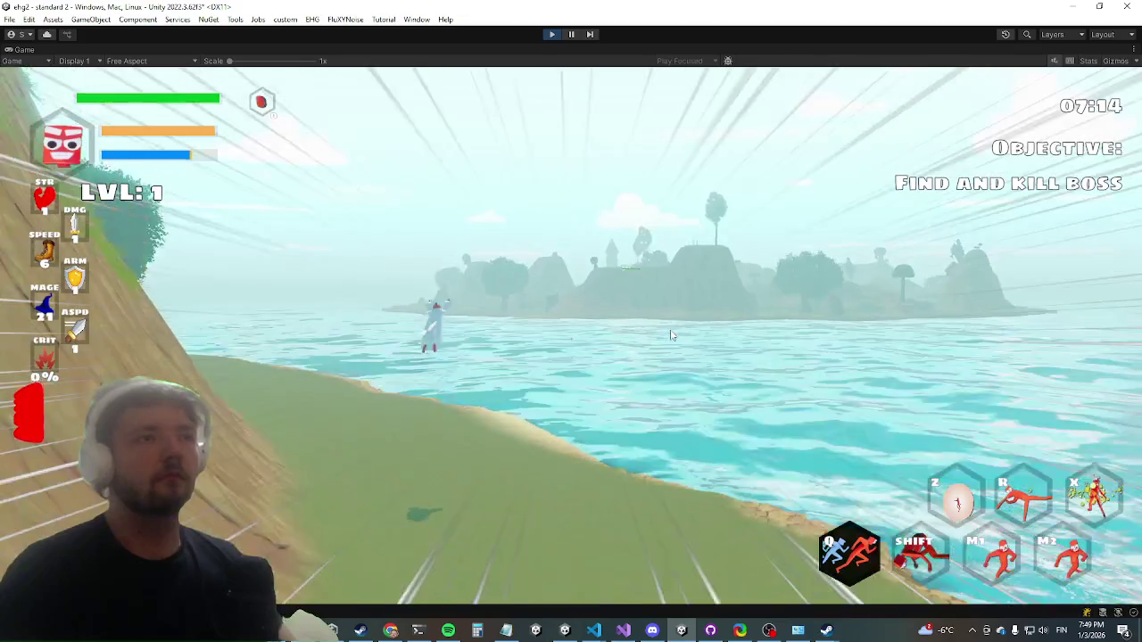